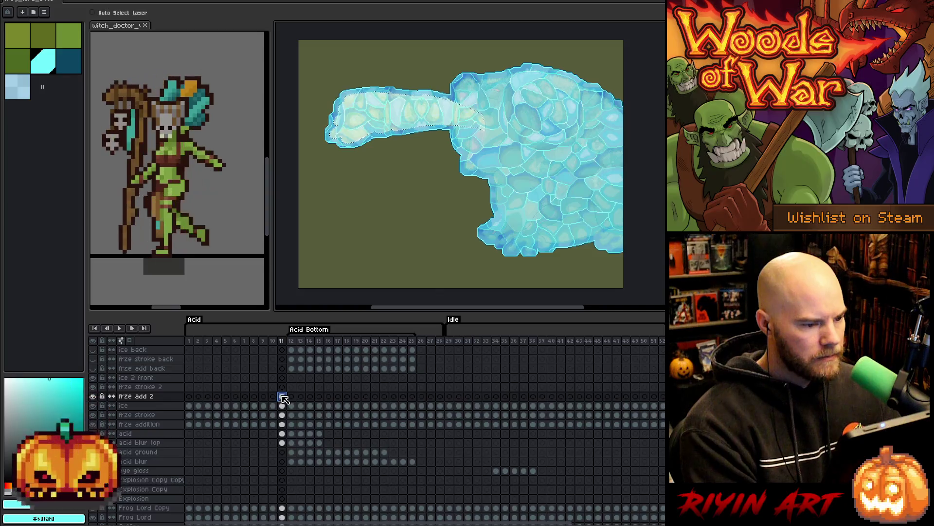
Put the ice texture on the frze add 2 layer and expand the selection outward
key(ctrl+z)
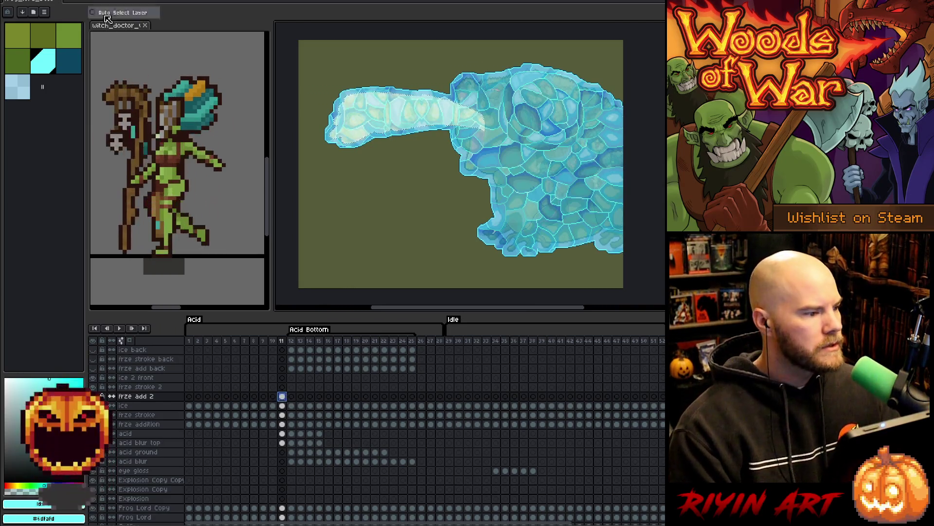
key(alt+r)
key(Right)
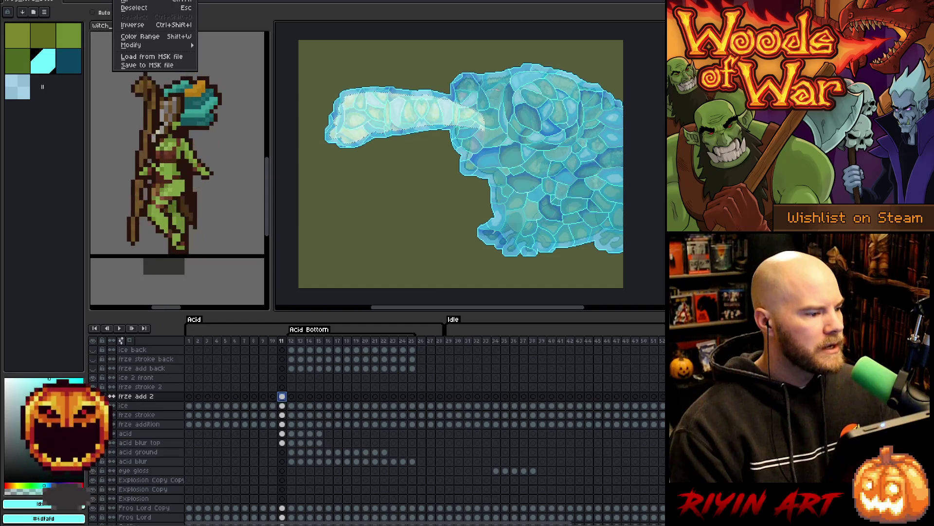
key(Down)
key(Down)
key(Right)
key(Return)
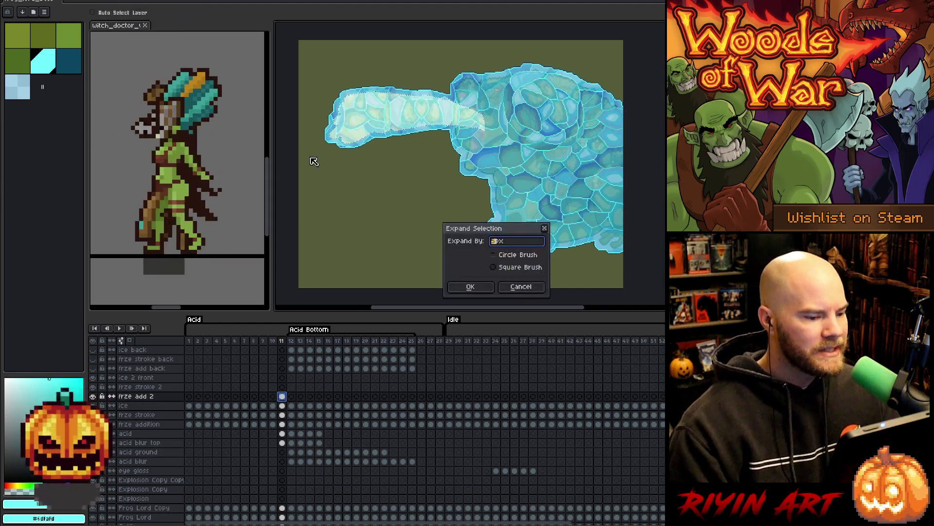
key(Return)
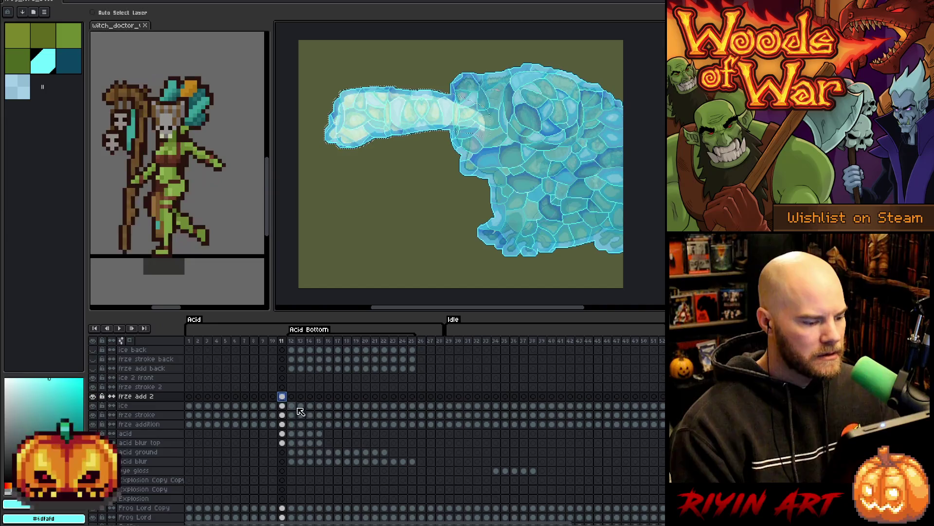
Paste the ice texture into the ice 2 front and frze stroke 2 cels at frame 11
click(282, 406)
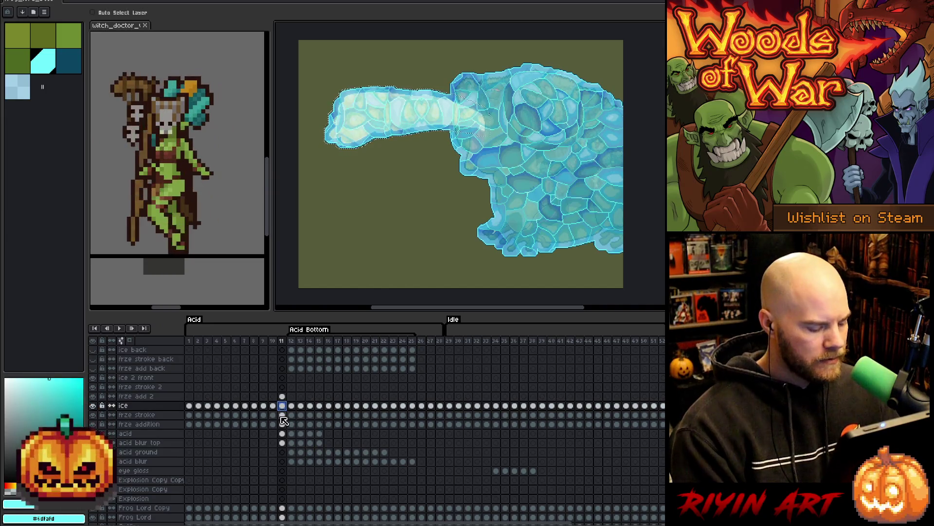
click(282, 378)
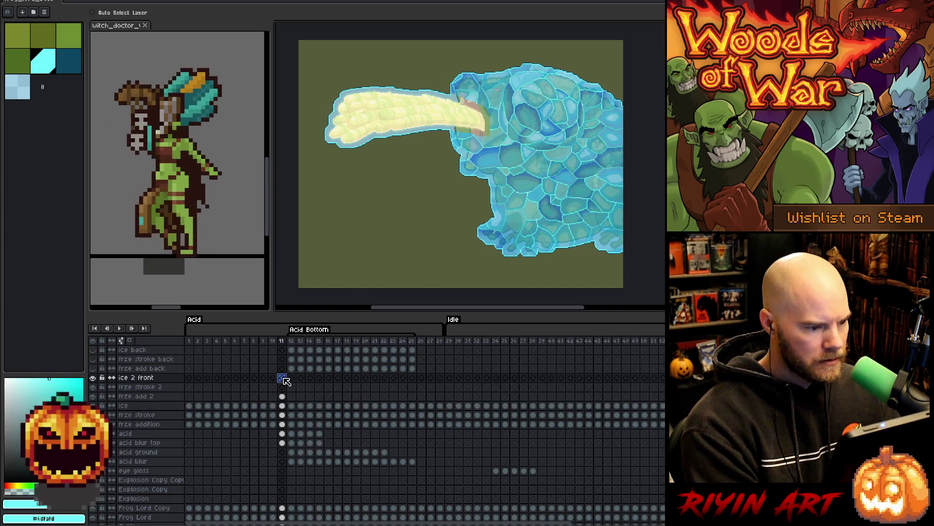
key(ctrl+v)
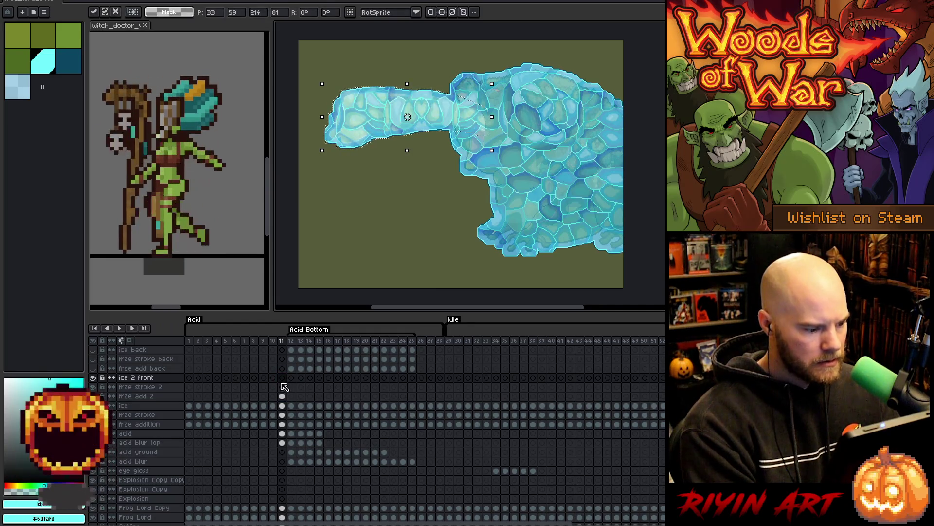
click(282, 415)
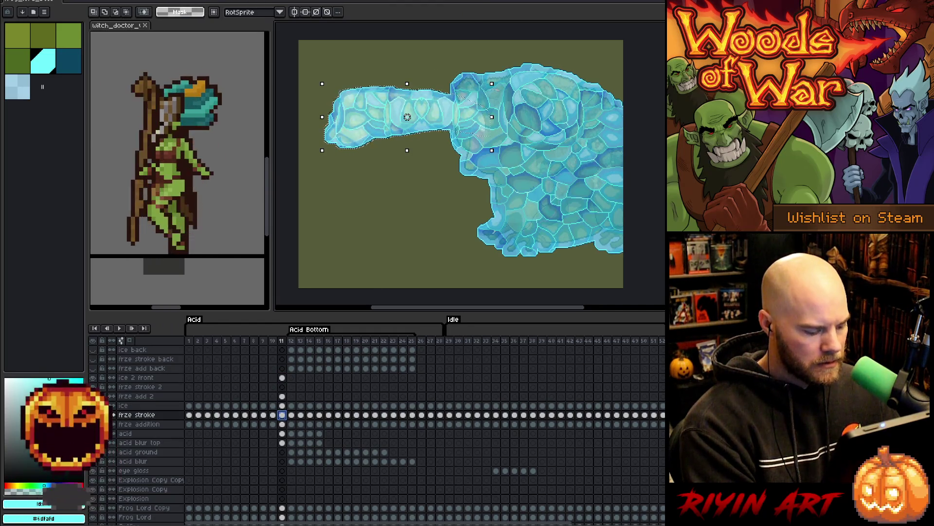
key(ctrl+d)
click(283, 387)
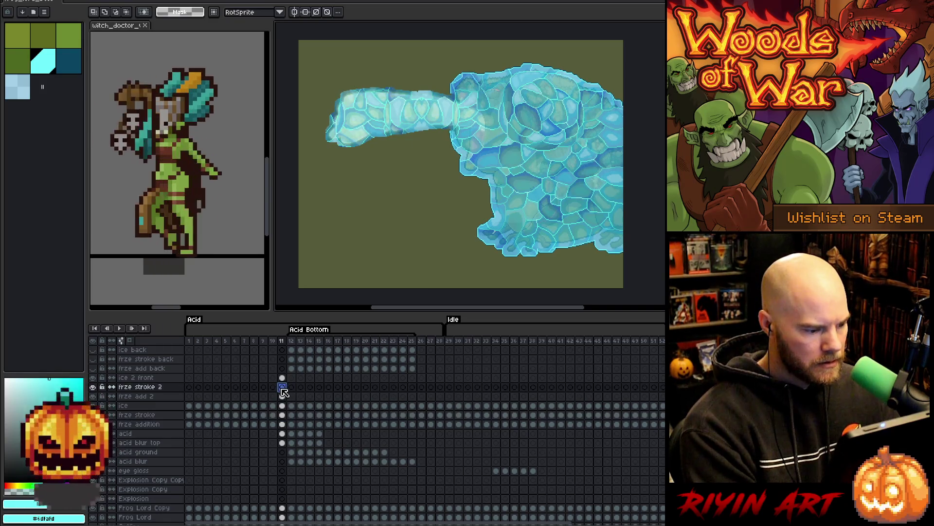
key(ctrl+v)
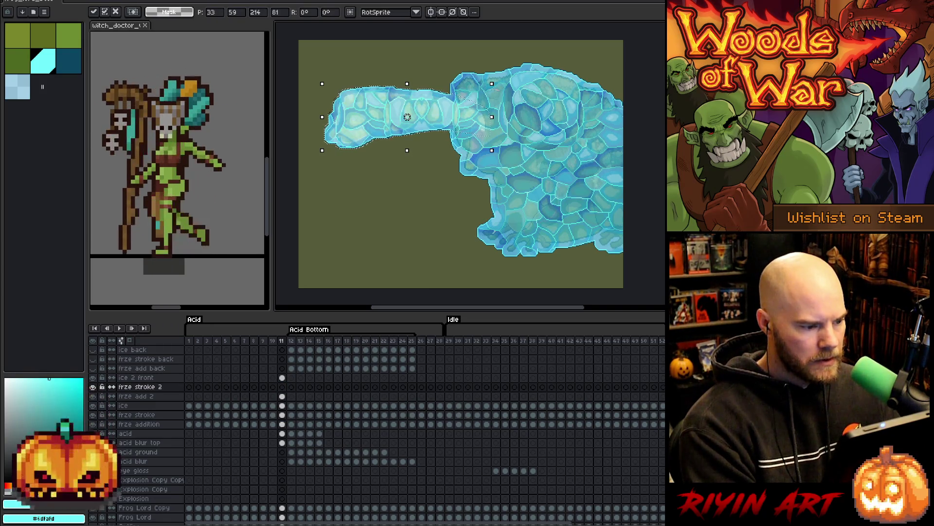
Hide and reshow the ice layers to check the frog, then finish the paste and deselect
drag(92, 405, 92, 424)
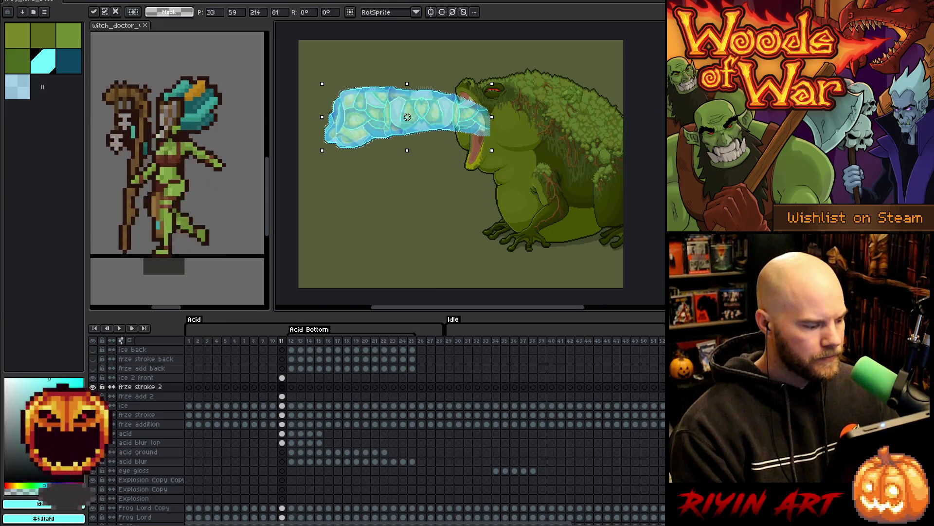
drag(92, 405, 92, 424)
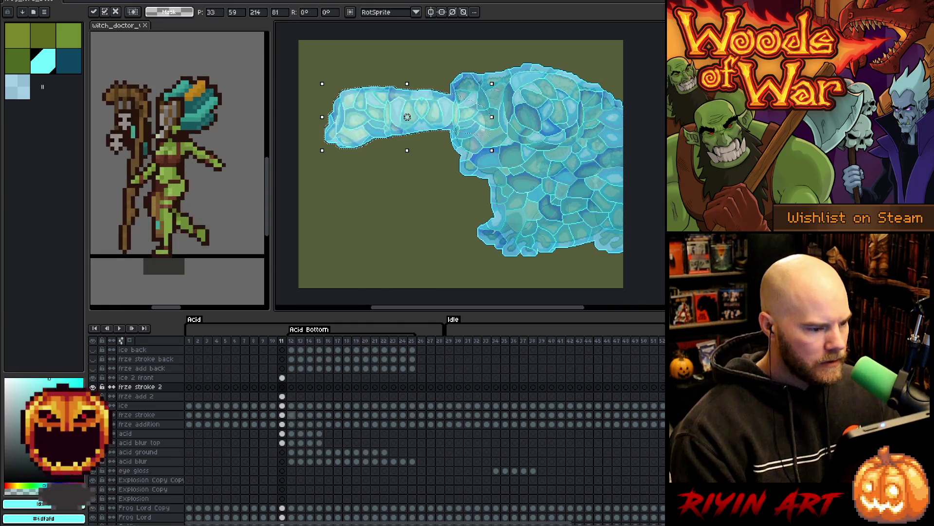
key(ctrl+z)
key(ctrl+d)
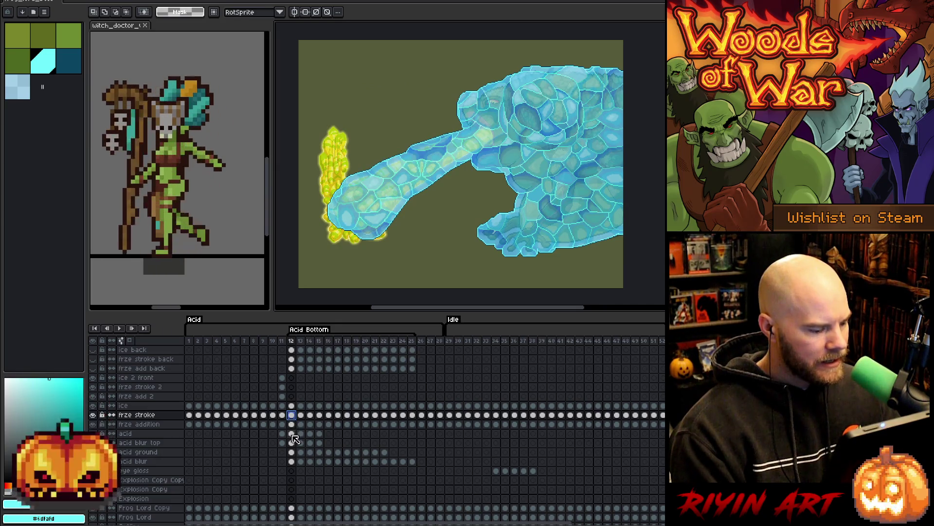
Paste the ice texture onto frze add 2 at frame 12 and expand the selection by 3
key(ctrl+v)
click(291, 424)
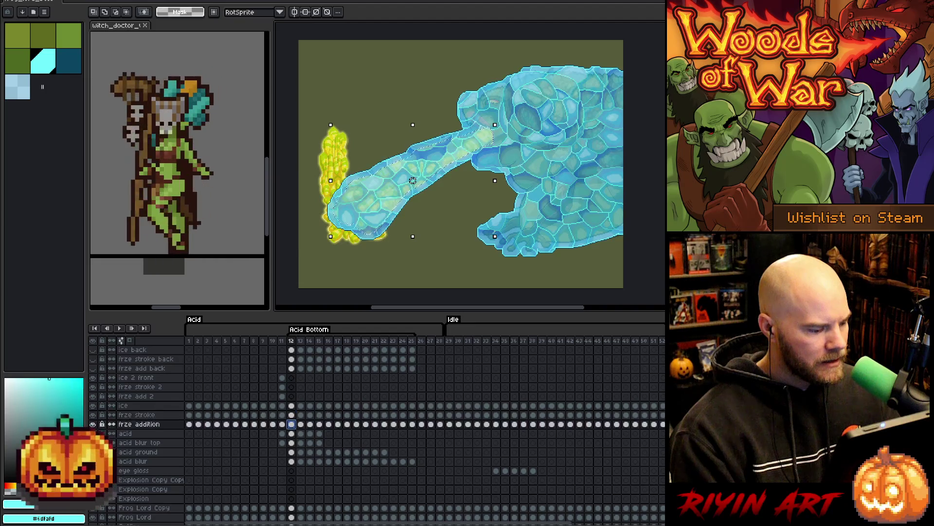
click(292, 396)
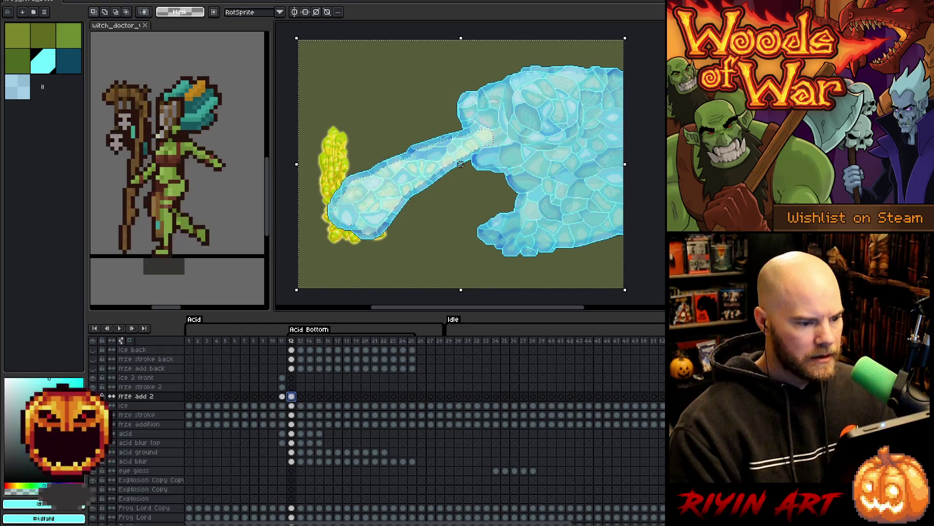
key(ctrl+v)
click(413, 181)
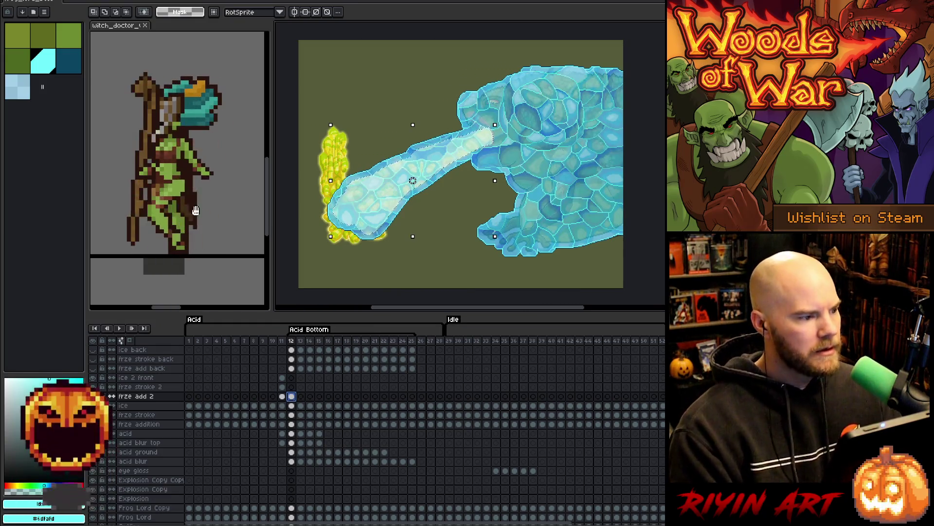
click(126, 2)
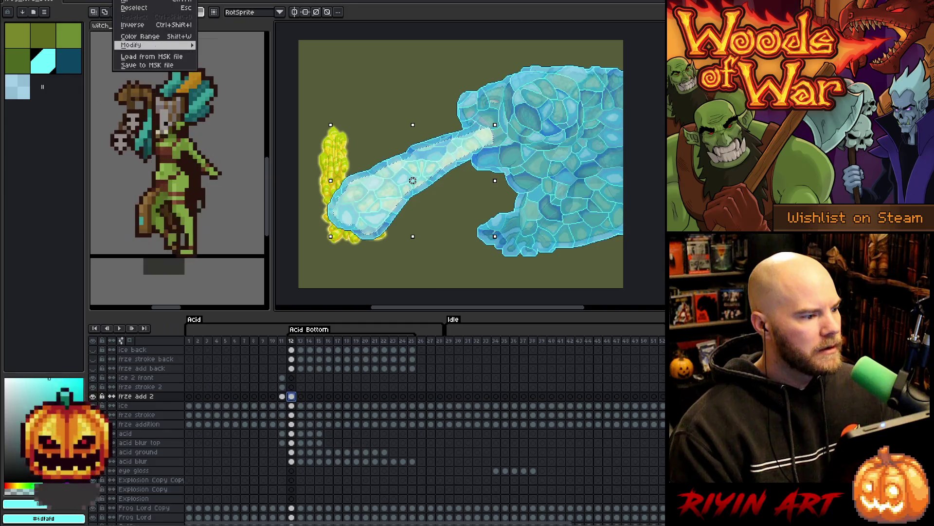
mouse_move(185, 42)
click(219, 53)
text(3)
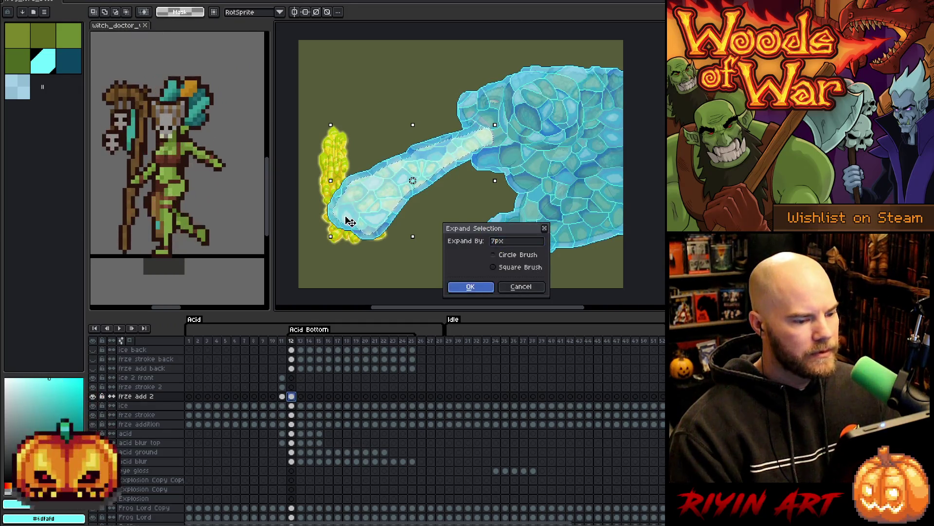
key(Return)
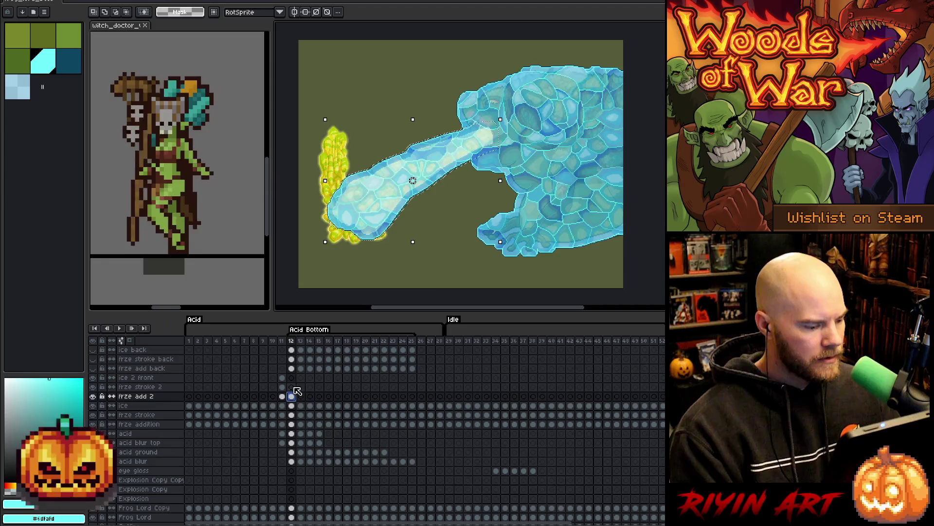
Paste the icy beam into the ice 2 front and frze stroke 2 cels, then check the frog underneath
click(294, 388)
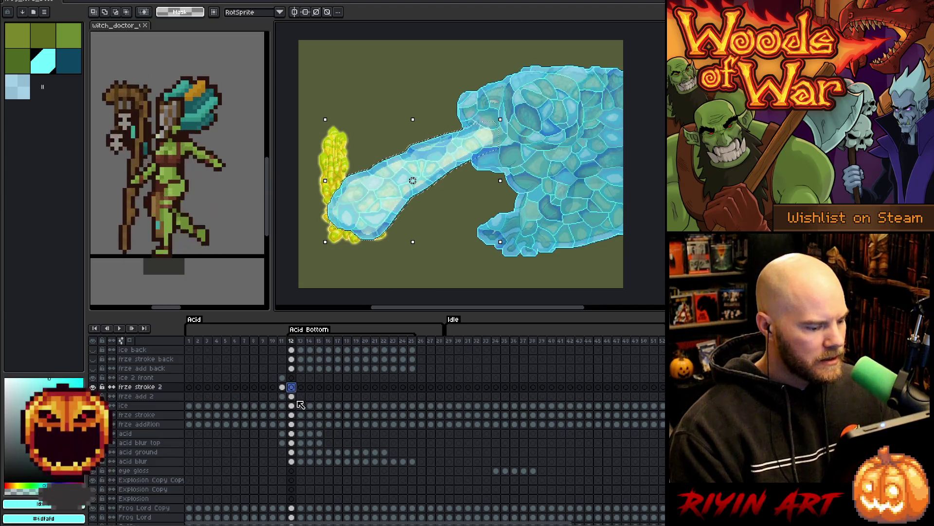
click(295, 406)
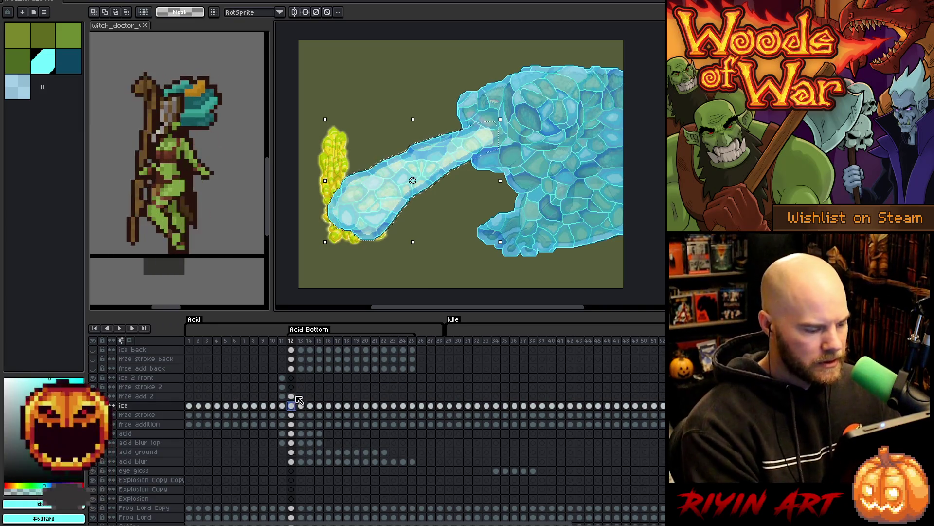
click(294, 378)
key(ctrl+v)
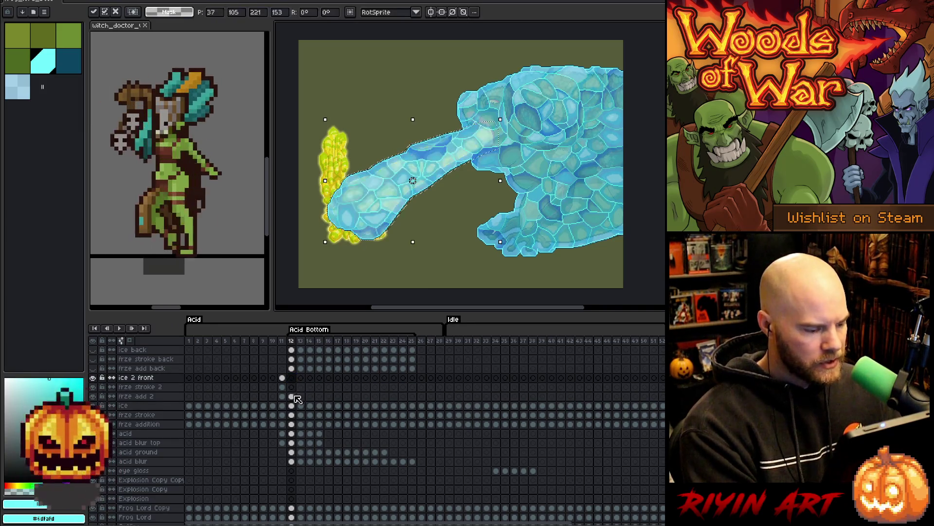
click(291, 414)
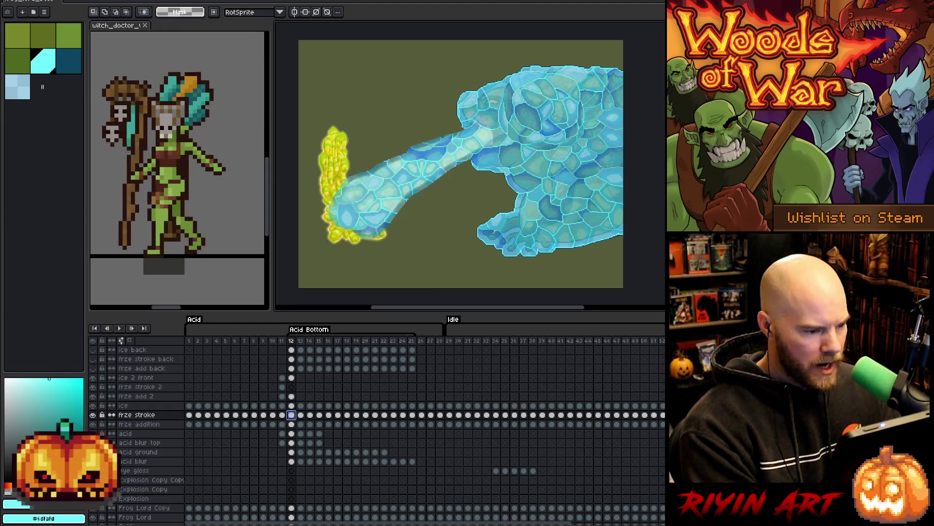
click(292, 387)
key(ctrl+v)
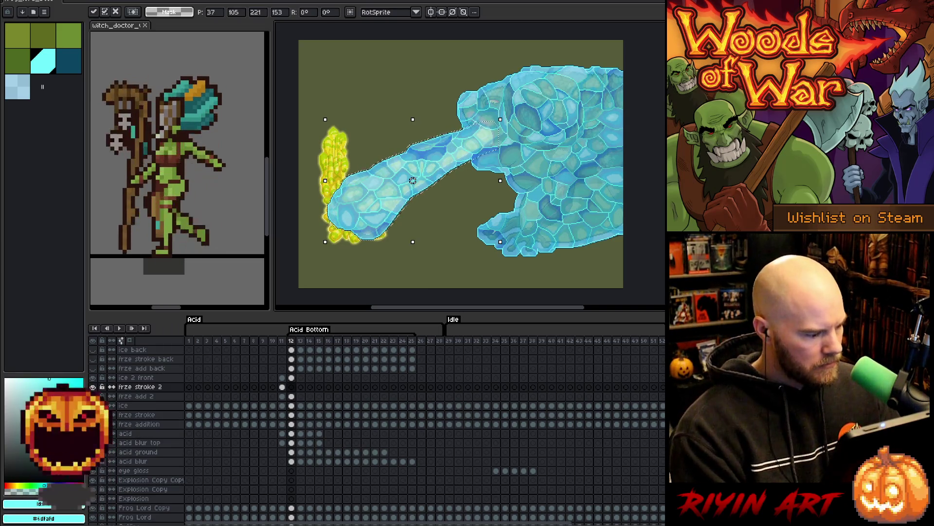
click(92, 405)
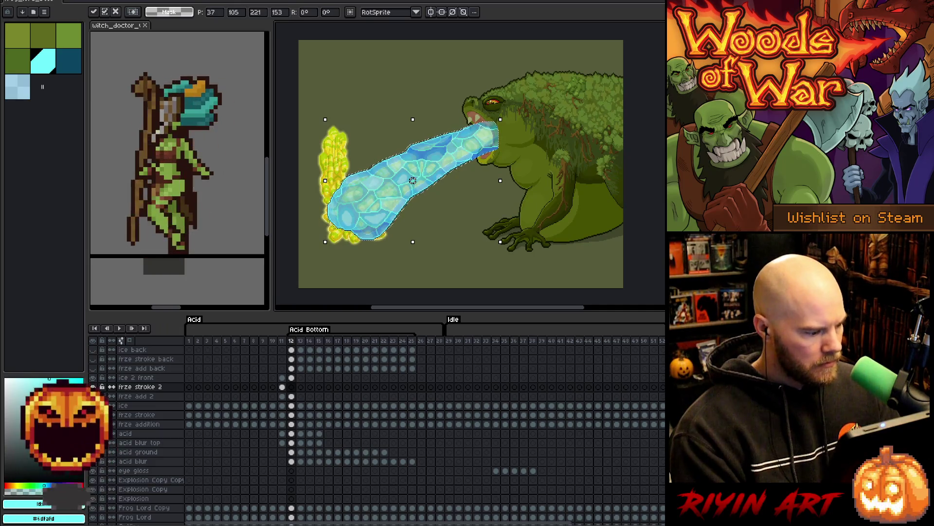
click(93, 406)
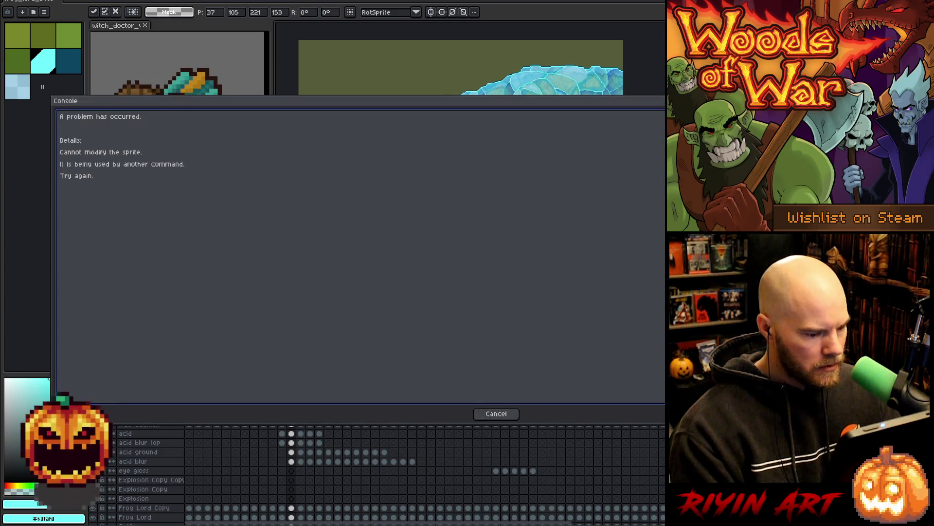
Dismiss the error, select the frze add 2 cel contents at frame 13, and expand the selection
click(493, 415)
click(312, 424)
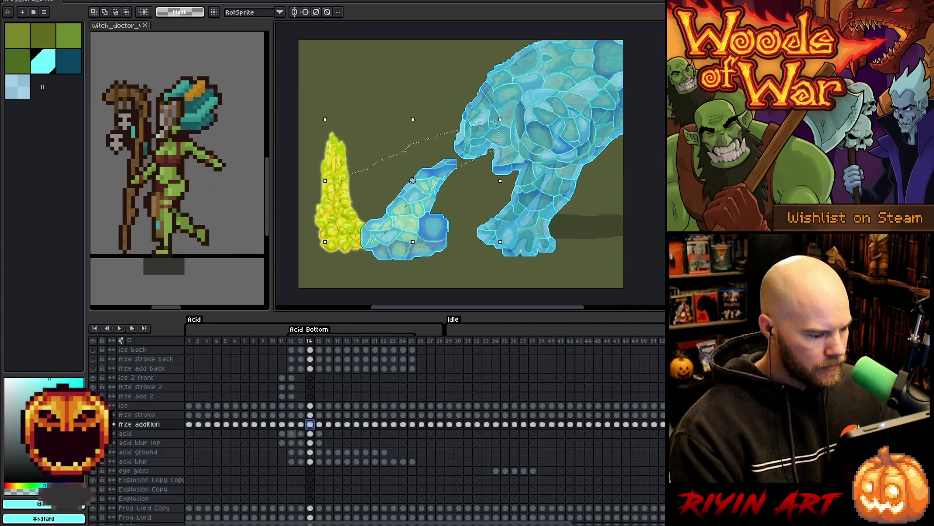
click(301, 425)
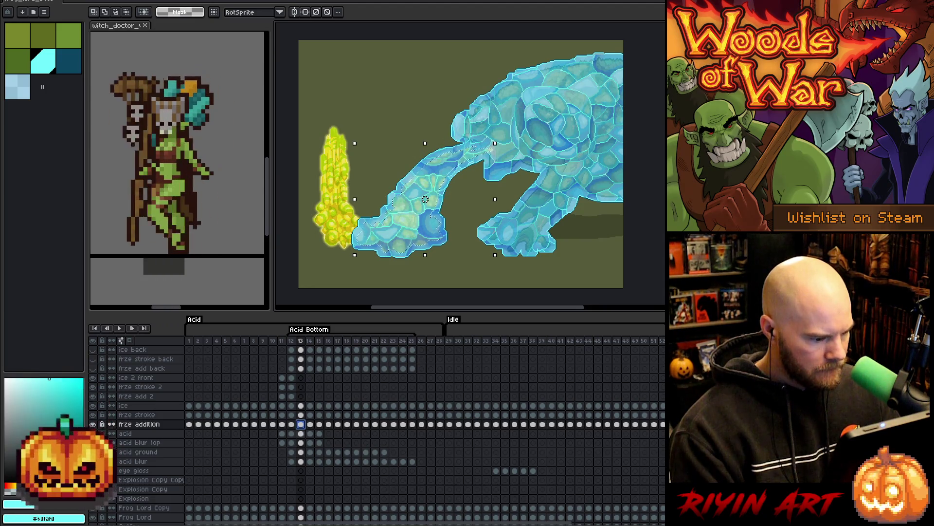
click(301, 396)
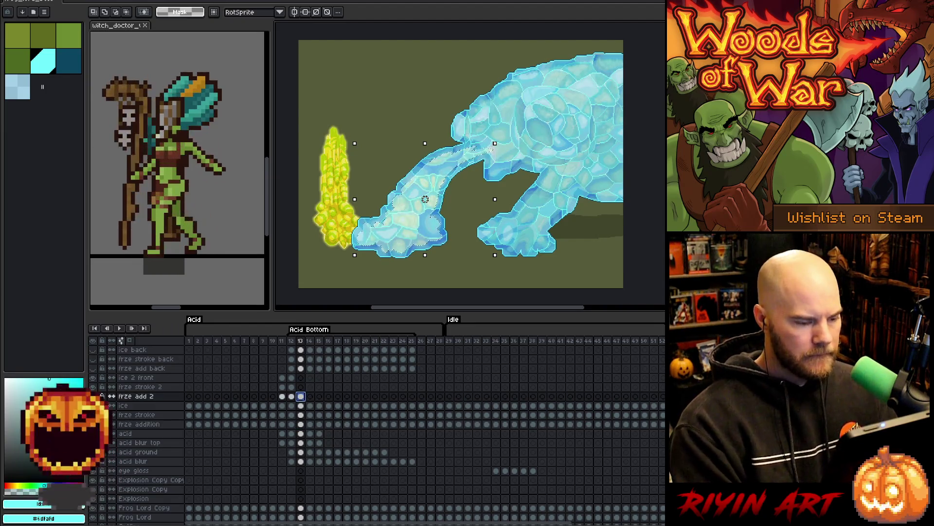
key(ctrl+a)
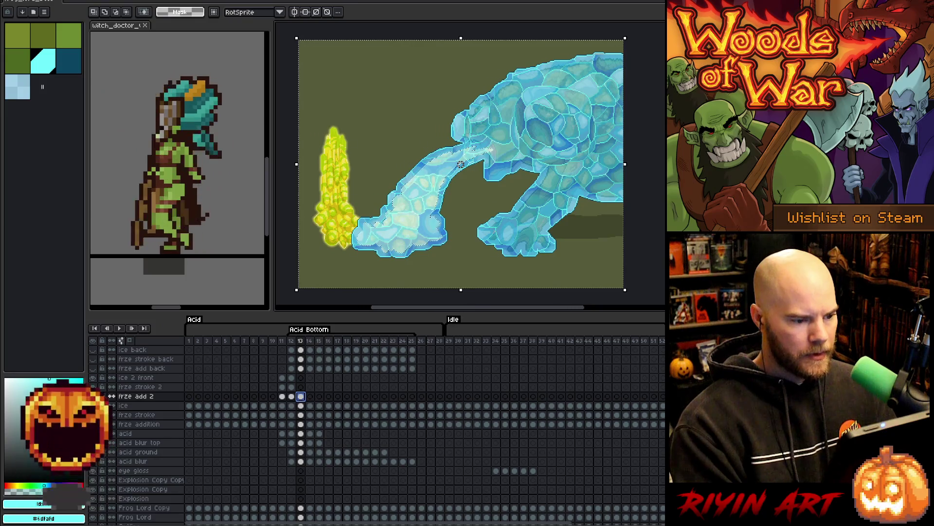
click(129, 3)
mouse_move(150, 45)
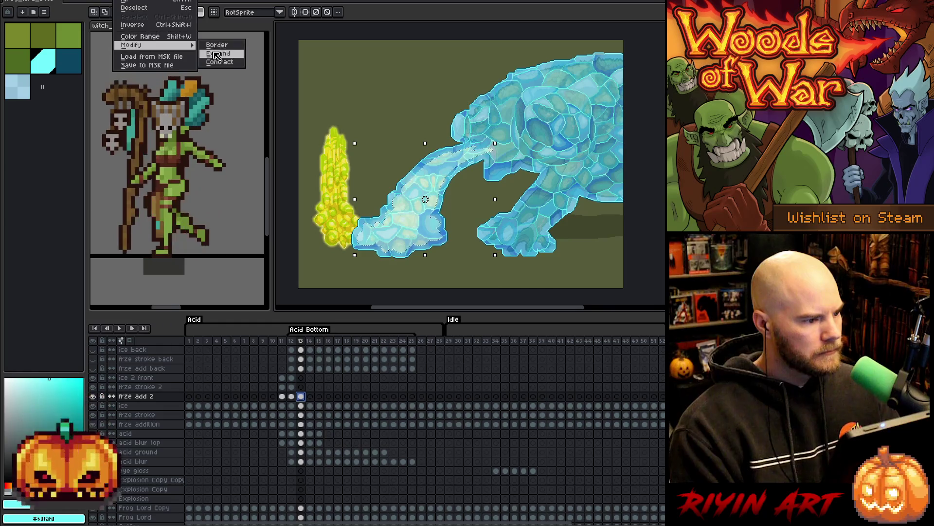
click(217, 54)
click(469, 287)
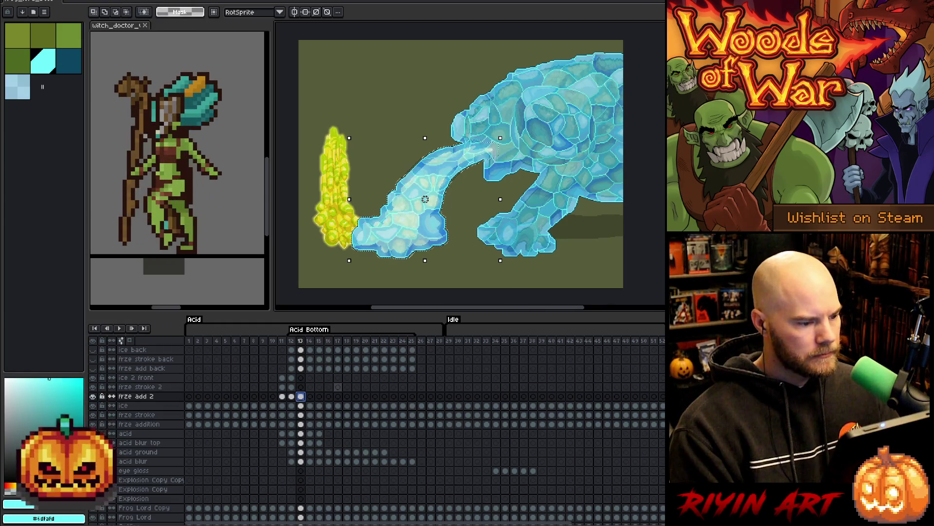
Paste the copied ice into the ice 2 front and frze stroke 2 cels at frame 13
click(301, 405)
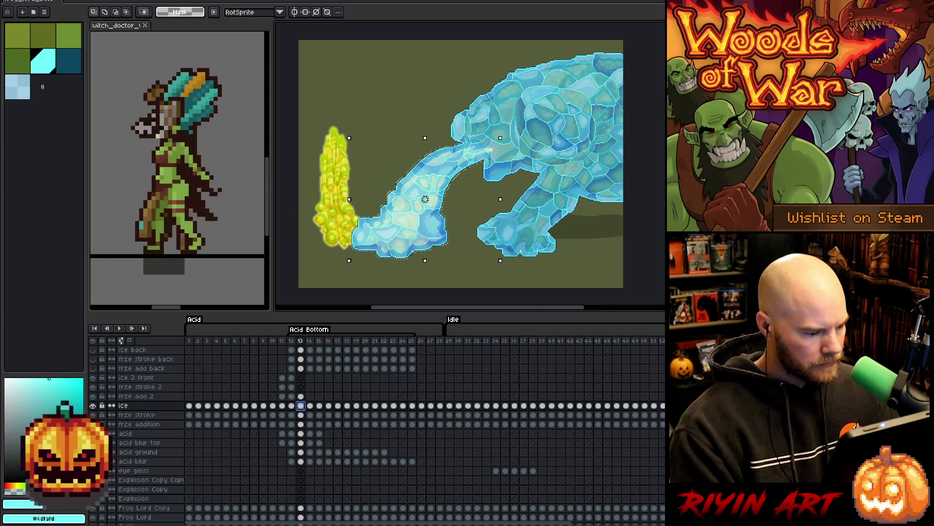
click(301, 378)
key(ctrl+v)
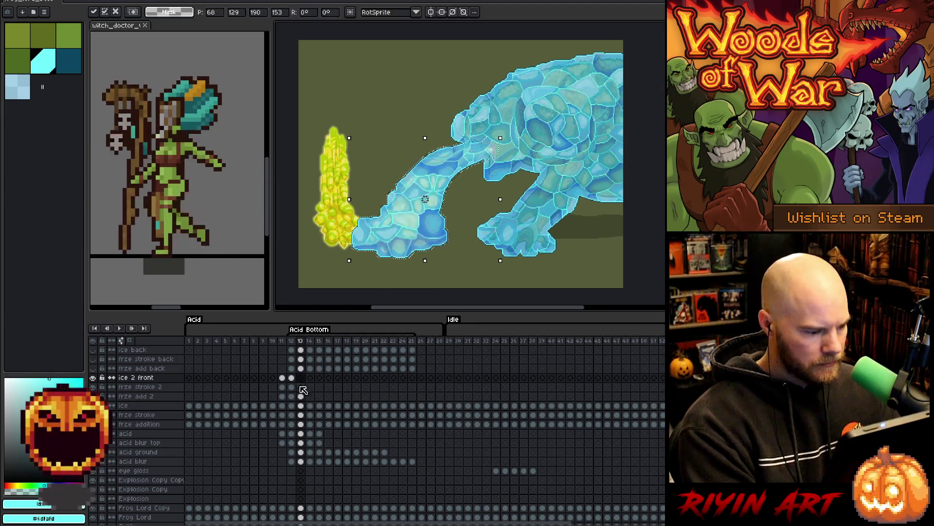
click(301, 415)
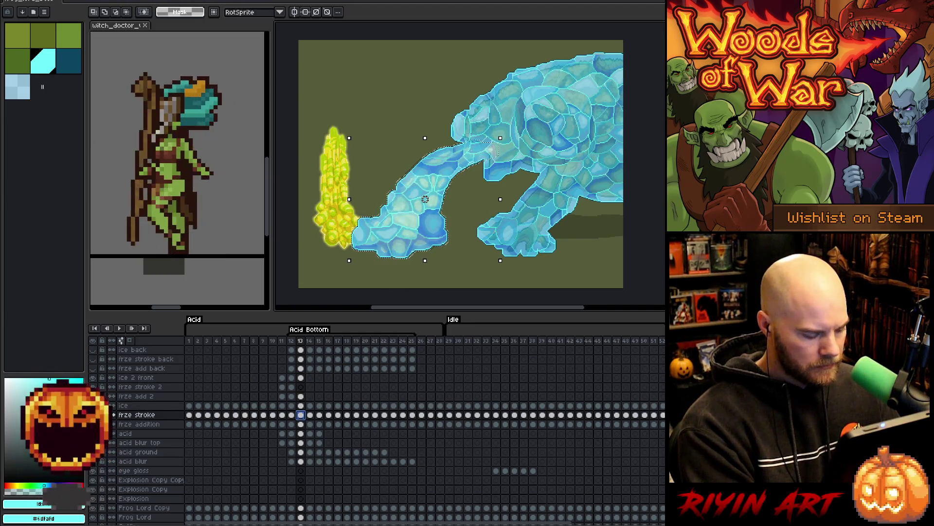
click(301, 387)
key(ctrl+v)
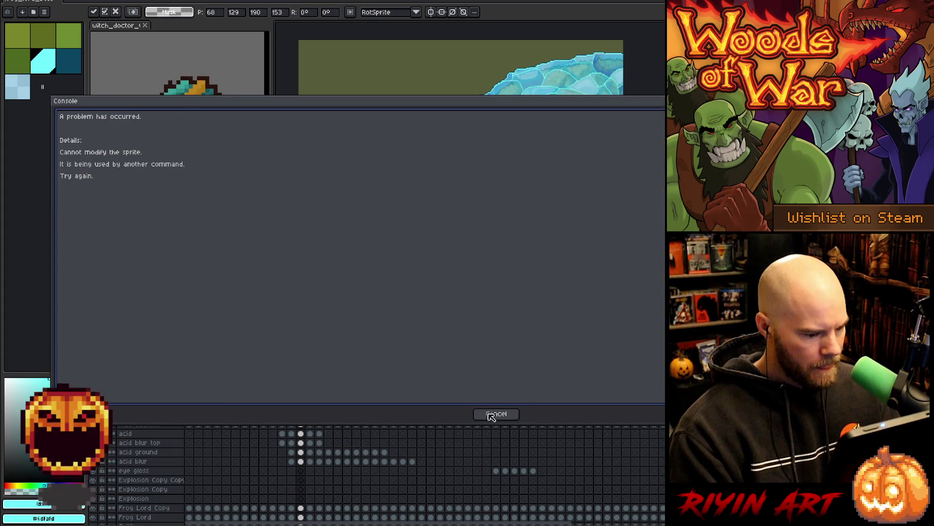
click(496, 416)
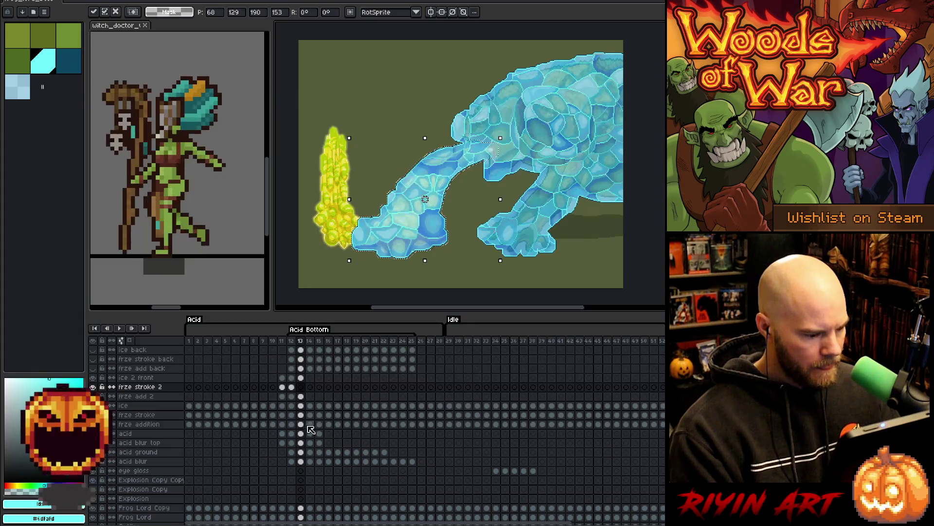
click(291, 424)
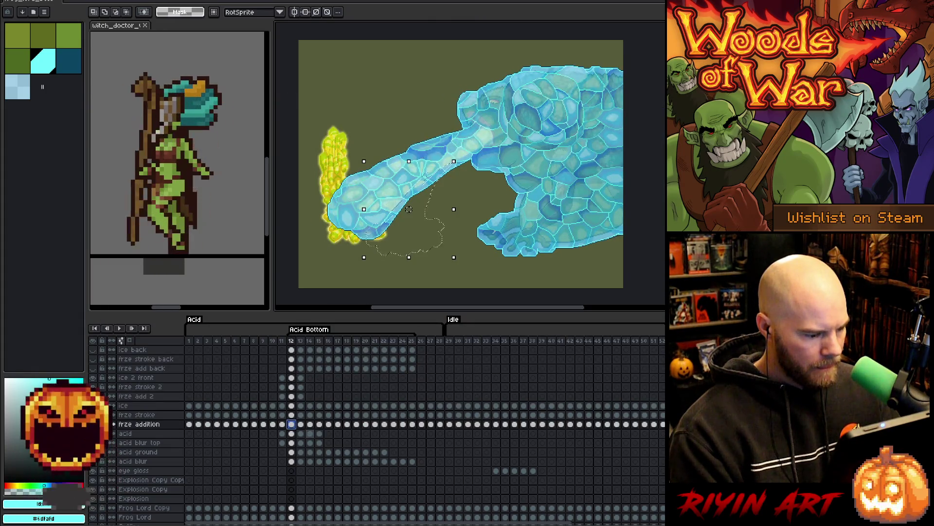
Select the frze add 2 cel contents at frame 14 and expand the selection slightly
click(310, 424)
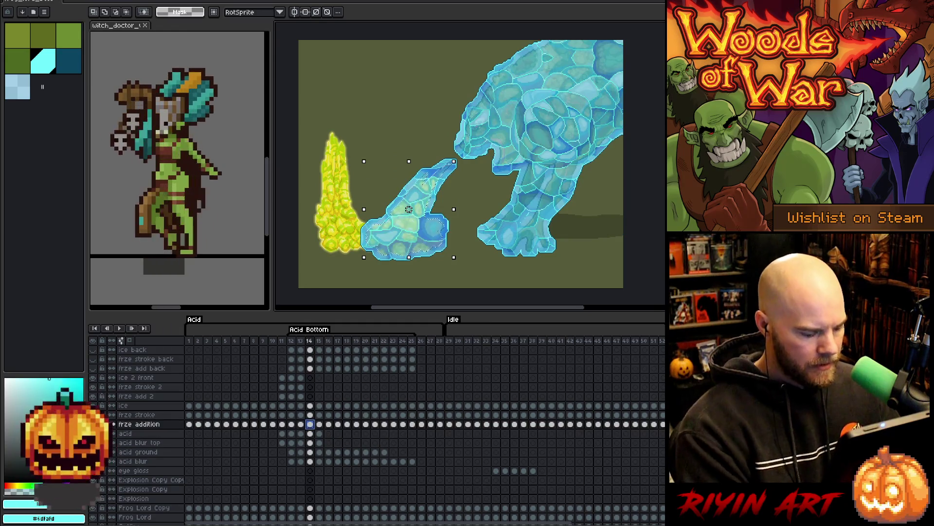
click(310, 396)
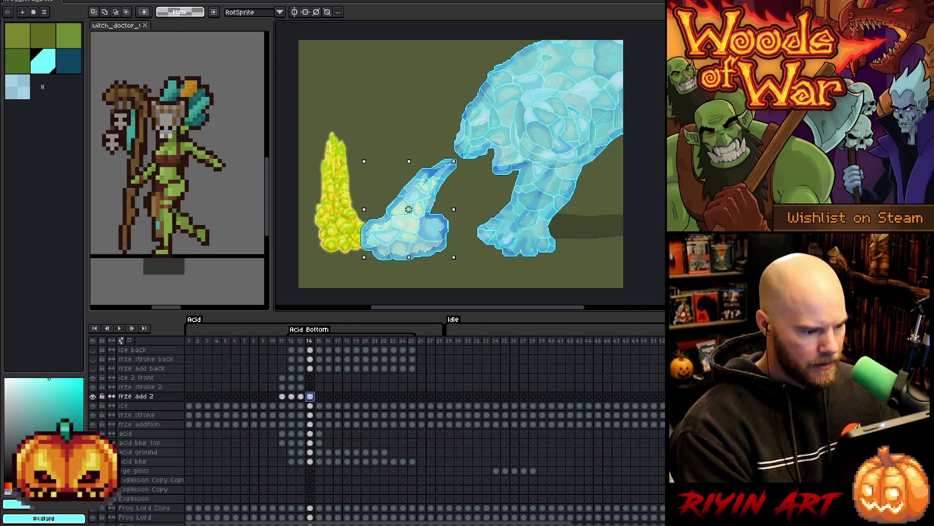
key(ctrl+a)
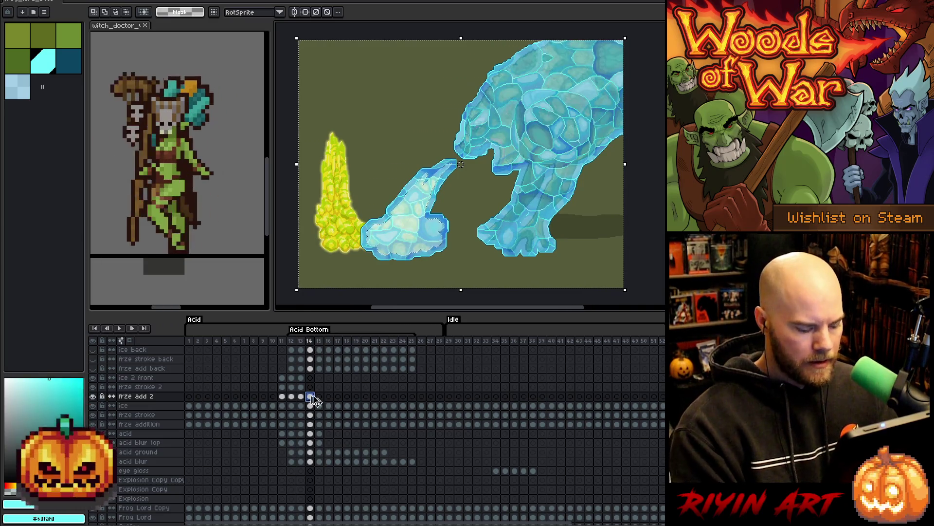
key(ctrl+d)
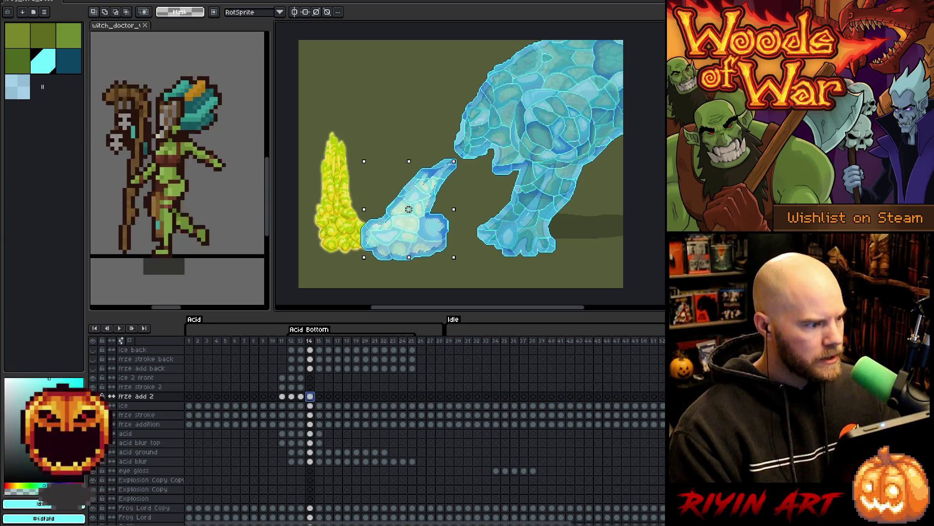
click(124, 0)
mouse_move(164, 45)
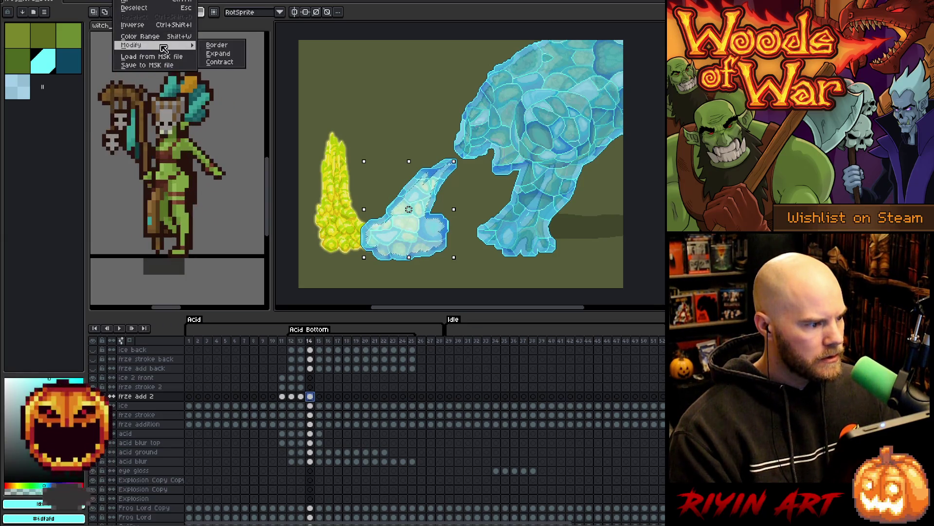
click(216, 55)
click(471, 287)
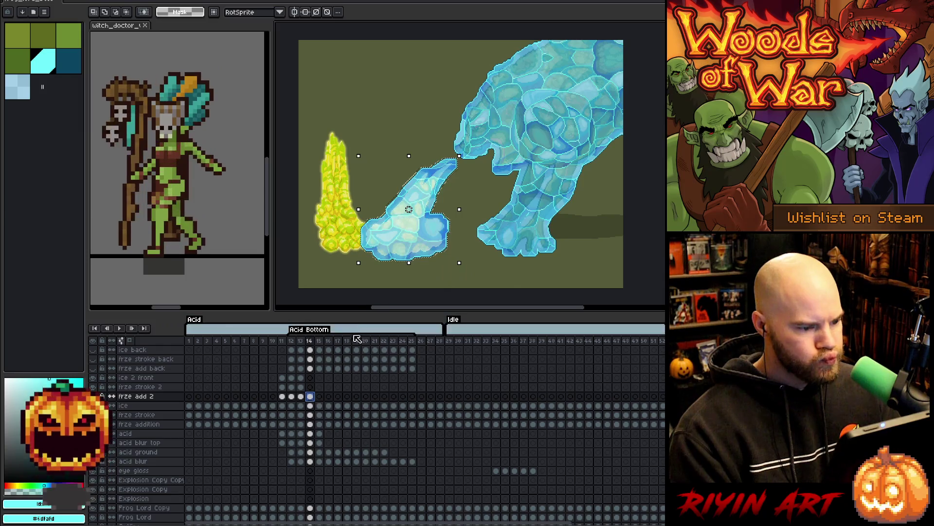
Paste the frame 14 ice into the ice 2 front and frze stroke 2 cels
click(310, 405)
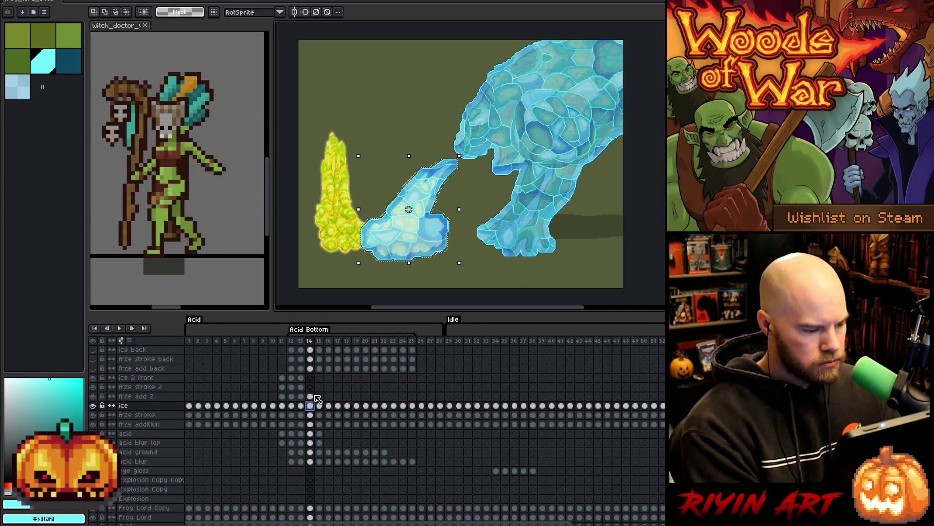
click(310, 377)
key(ctrl+t)
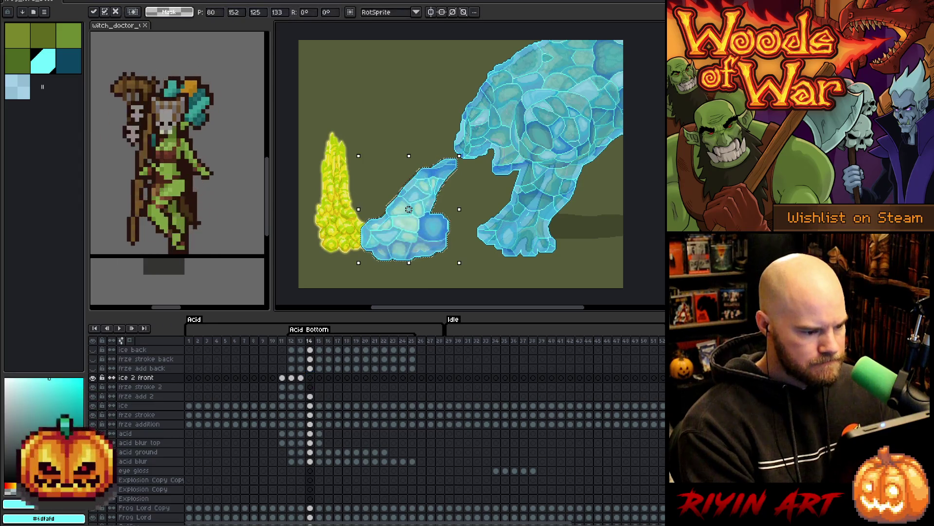
click(310, 415)
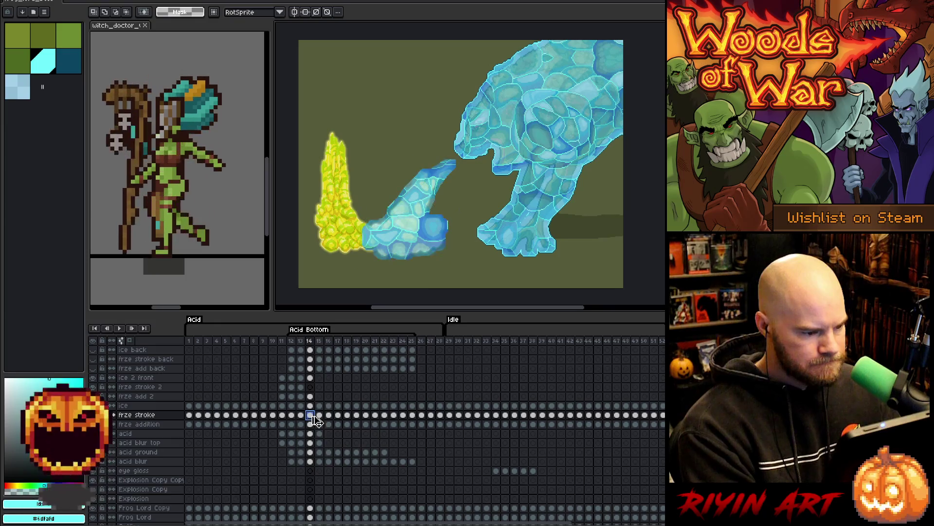
click(310, 387)
key(ctrl+t)
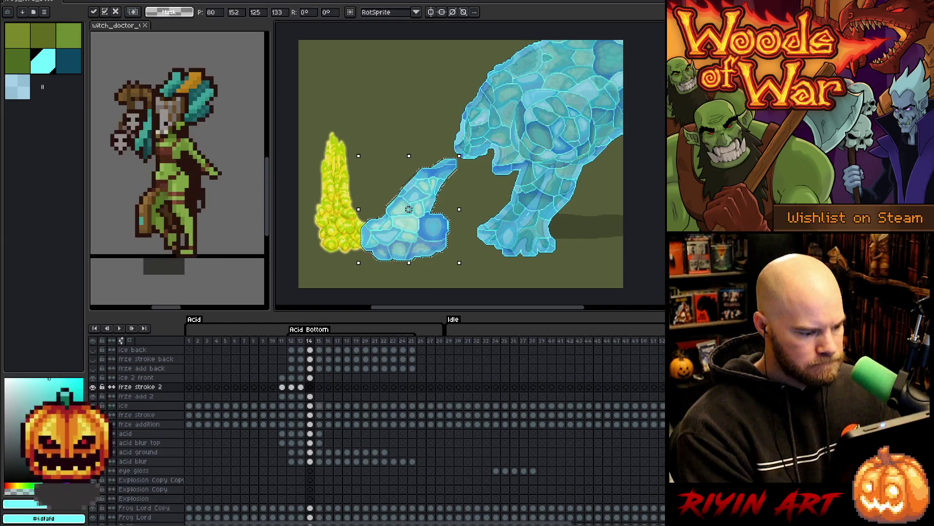
At frame 15, select the frze add 2 cel contents and delete them
click(319, 405)
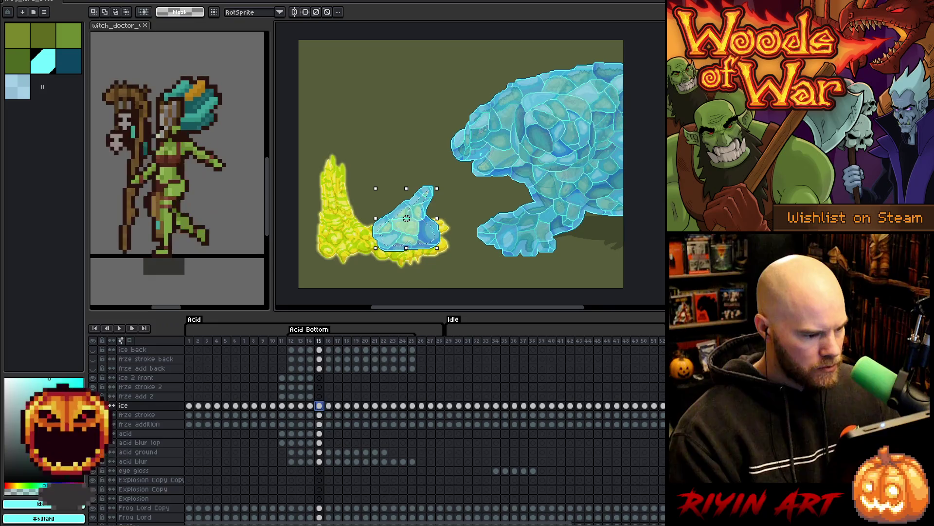
click(319, 424)
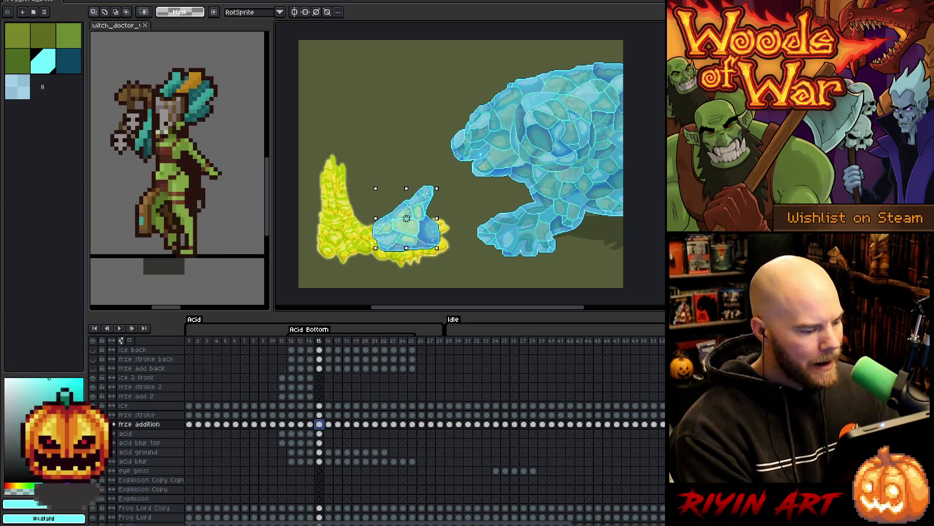
drag(320, 396, 319, 387)
click(319, 395)
key(ctrl+a)
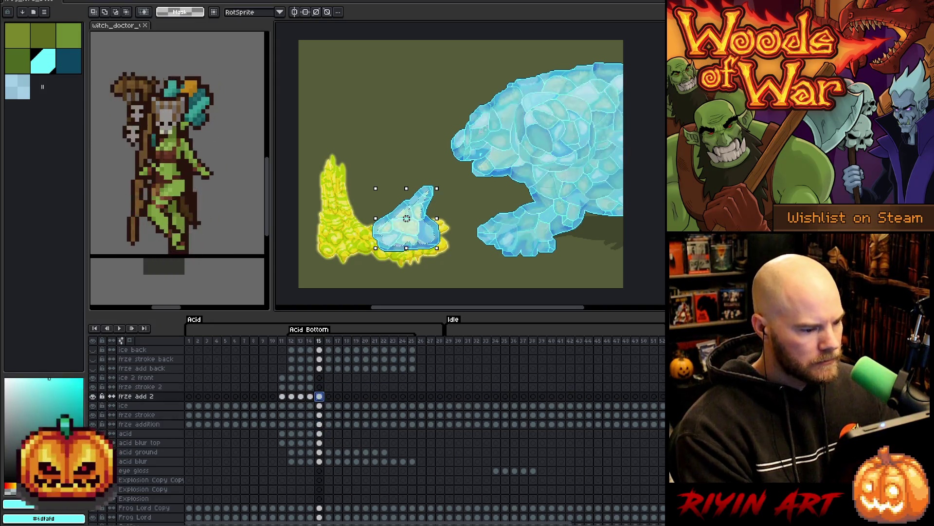
key(Delete)
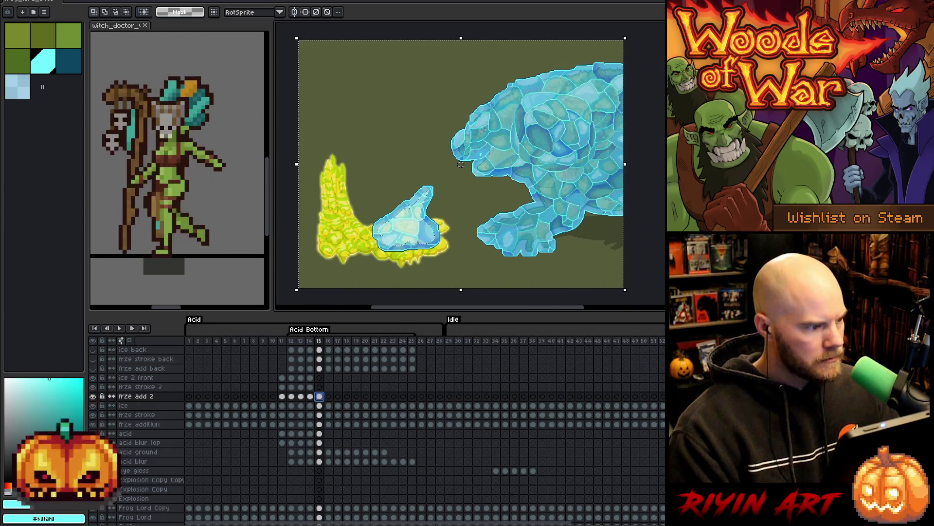
Expand, invert and re-expand the frame 15 selection, then cut the ice shard from the ice layer
click(122, 1)
mouse_move(185, 41)
click(224, 61)
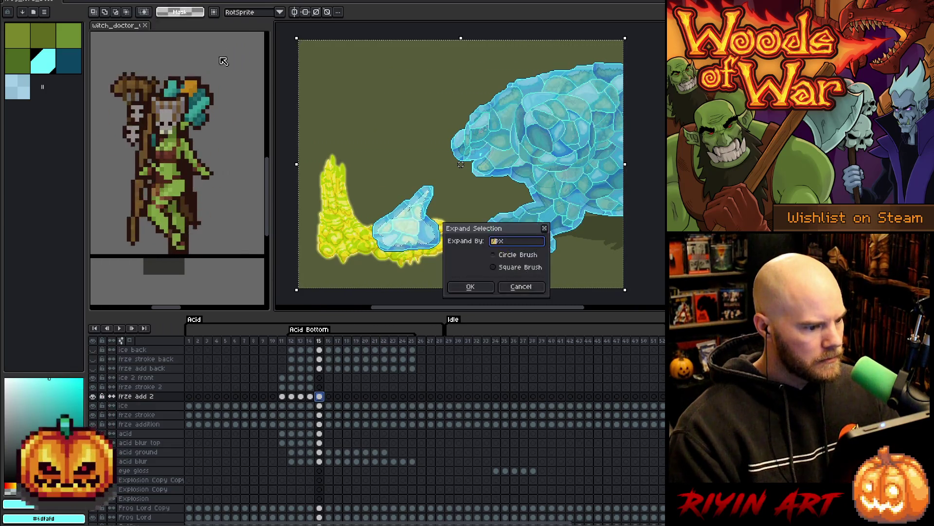
click(471, 286)
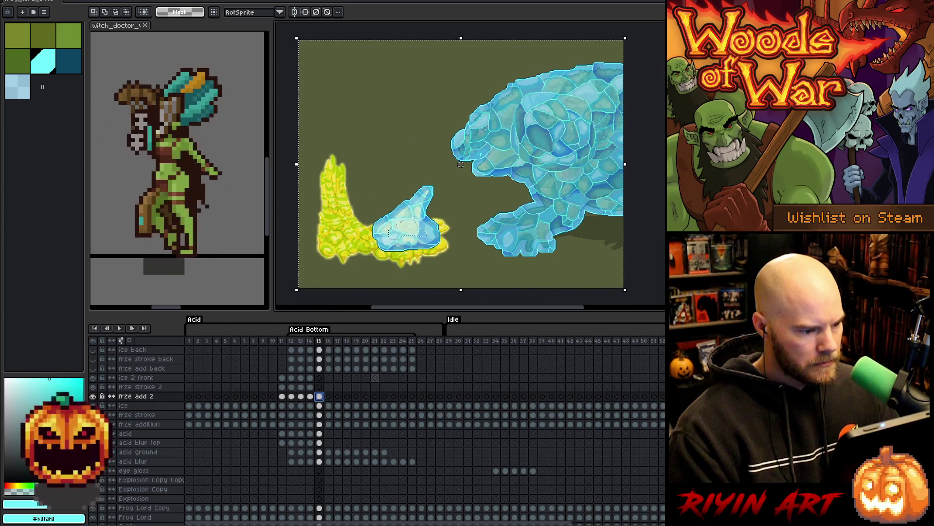
key(ctrl+shift+i)
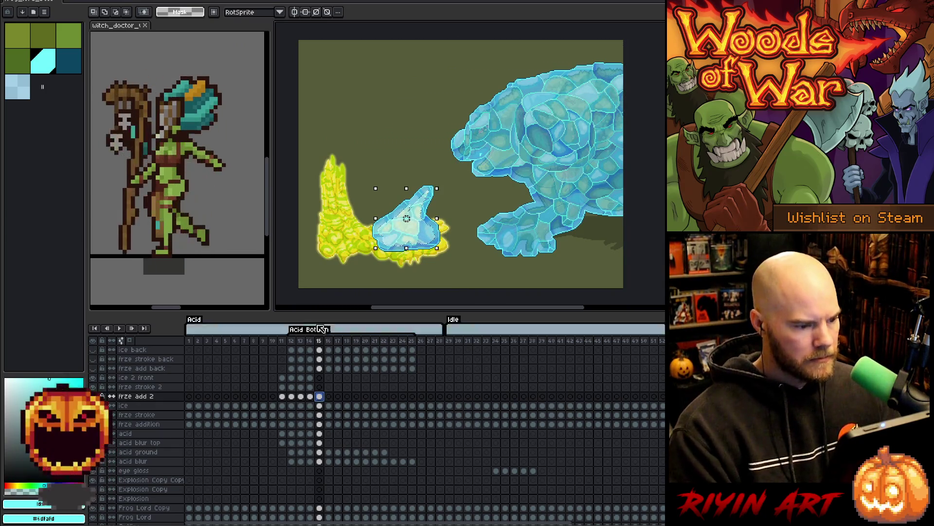
click(122, 1)
mouse_move(146, 45)
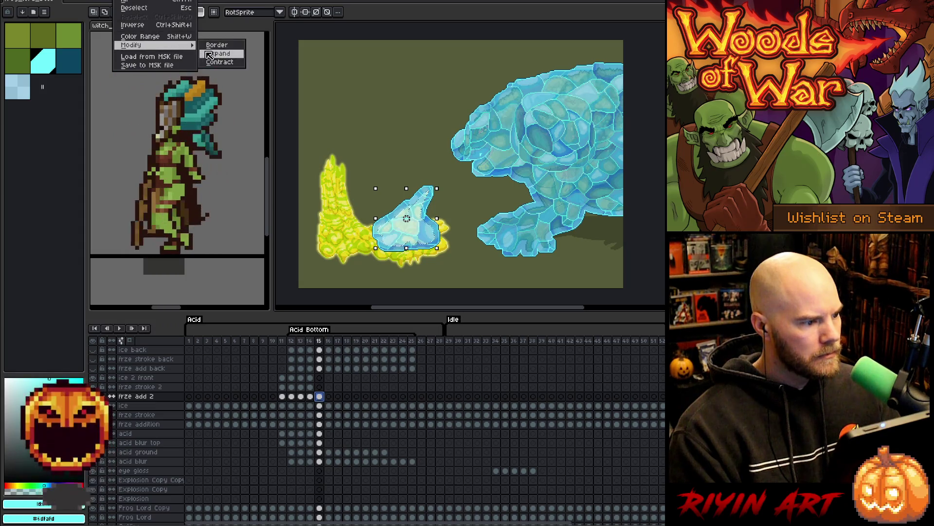
click(209, 55)
click(470, 286)
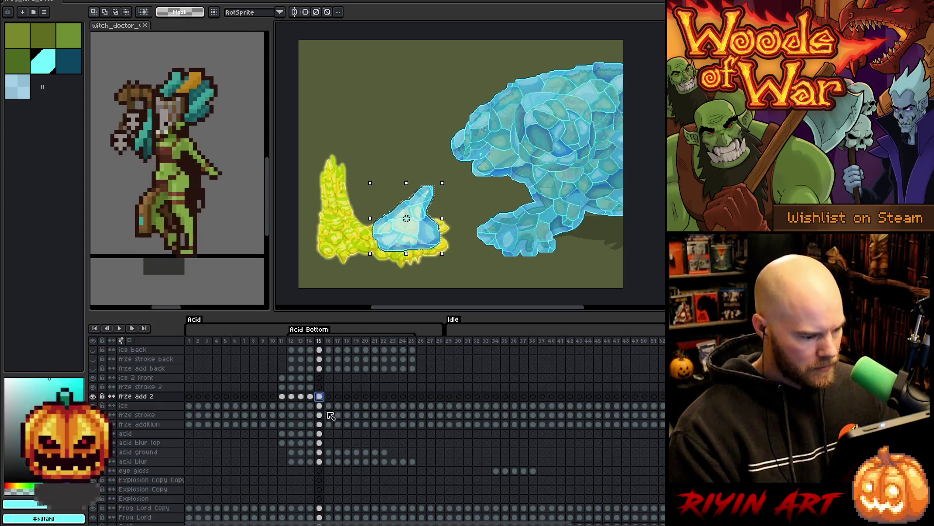
key(Down)
key(Delete)
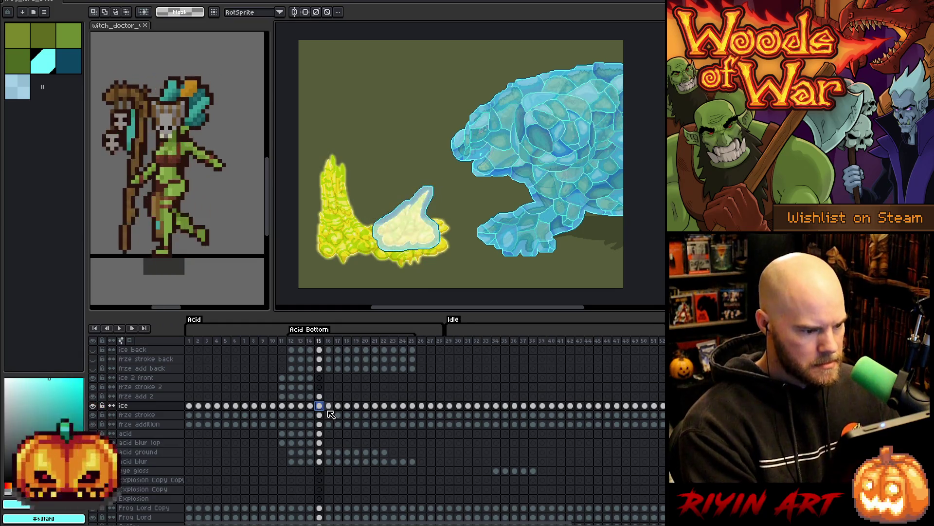
Paste the frame 15 ice shard into the ice 2 front cel and then the frze stroke 2 cel
click(322, 381)
key(ctrl+v)
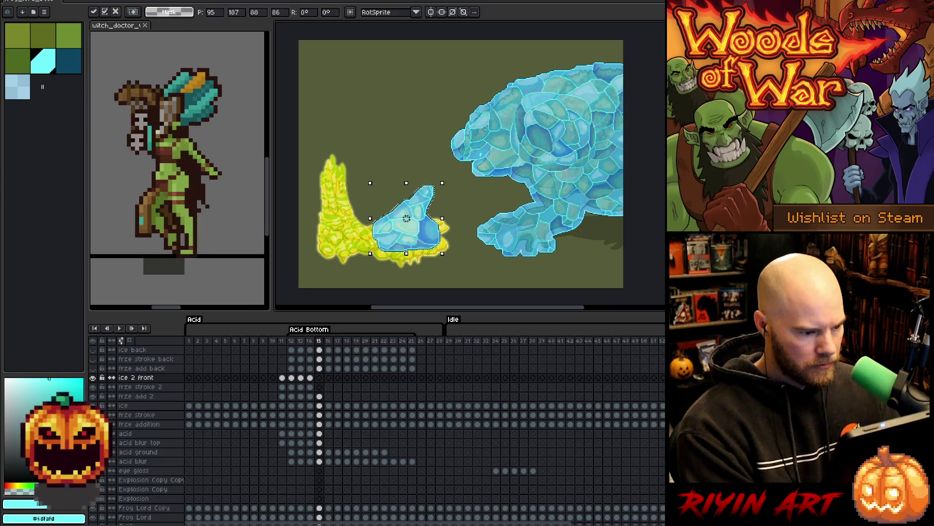
click(320, 414)
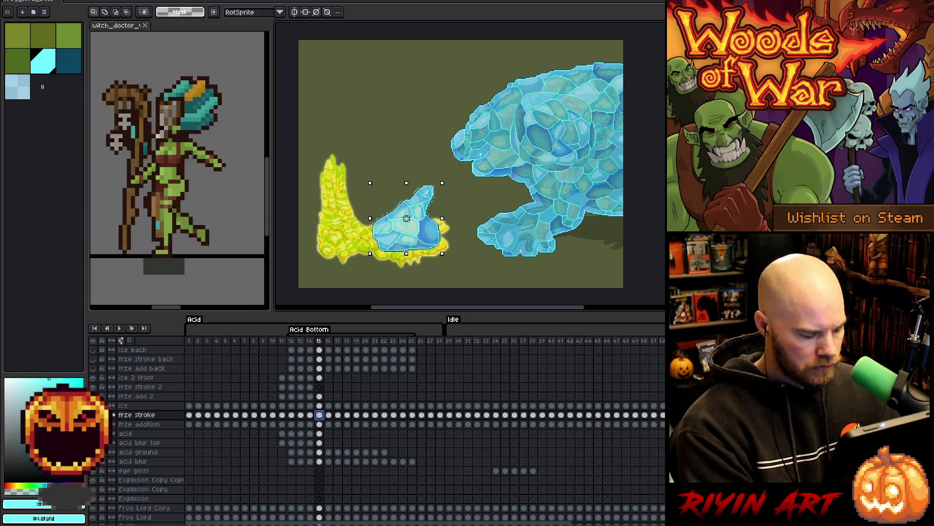
click(320, 387)
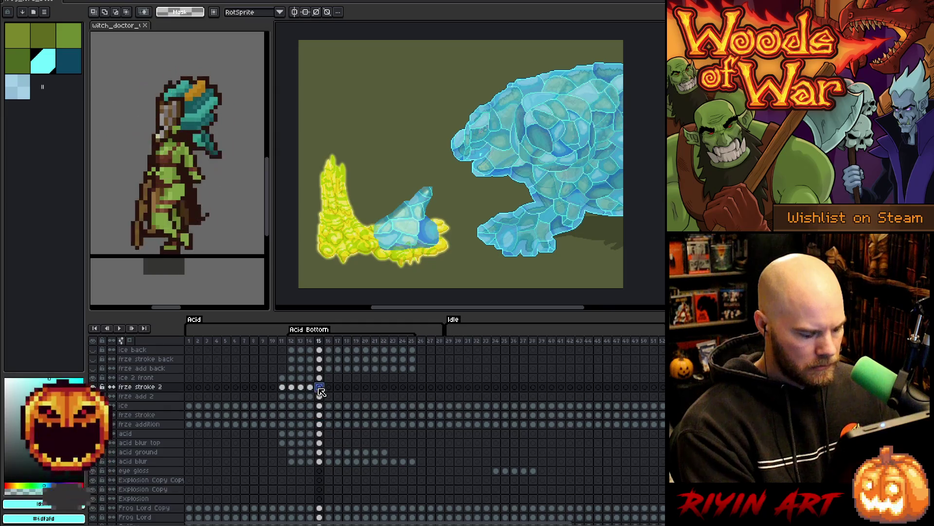
key(ctrl+t)
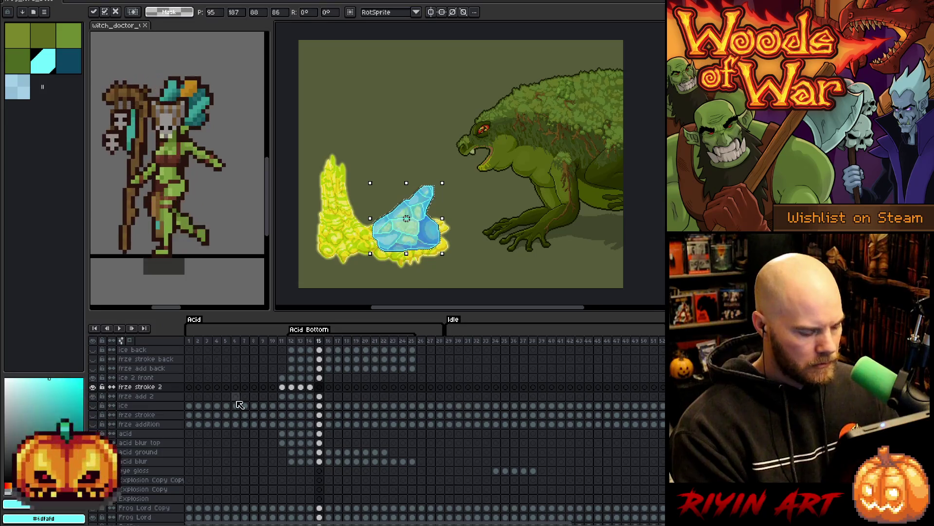
Commit the pasted shard and step back and forth through frames 11–15 to review the ice breath
key(Return)
key(Left)
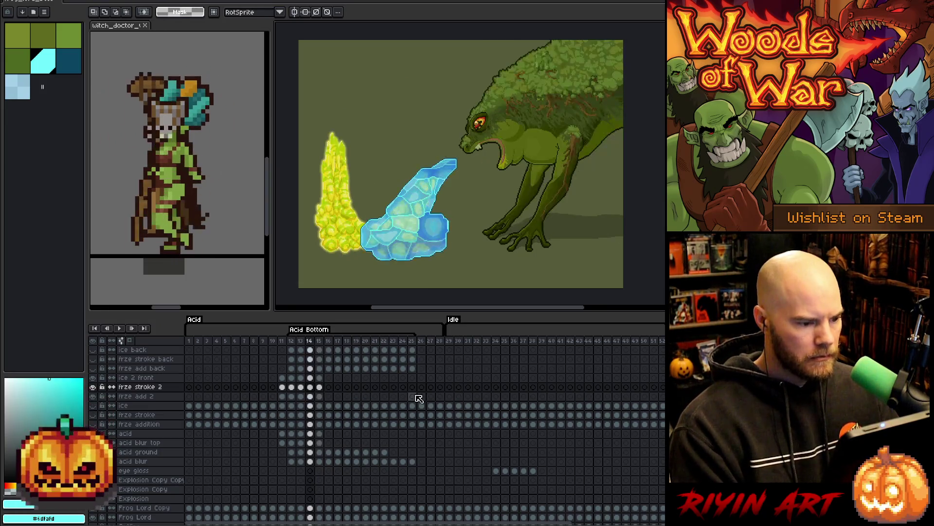
key(Left)
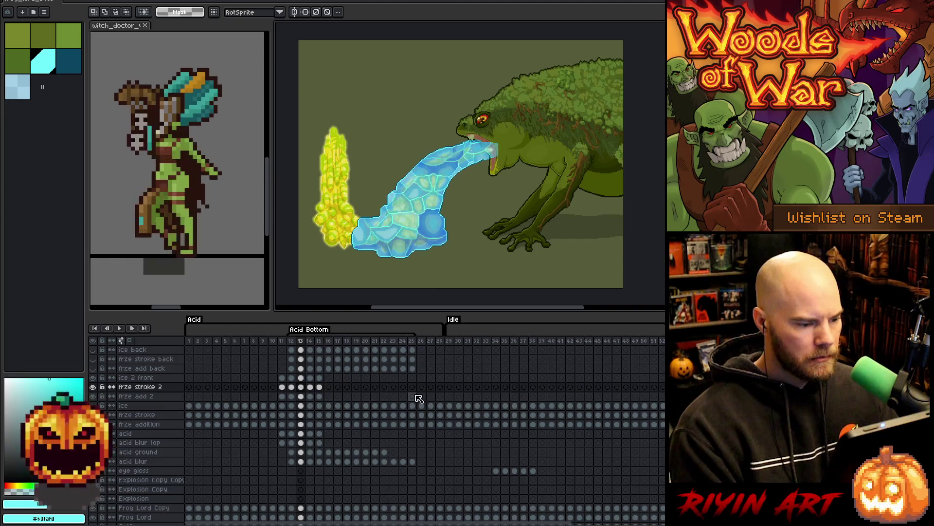
key(Left)
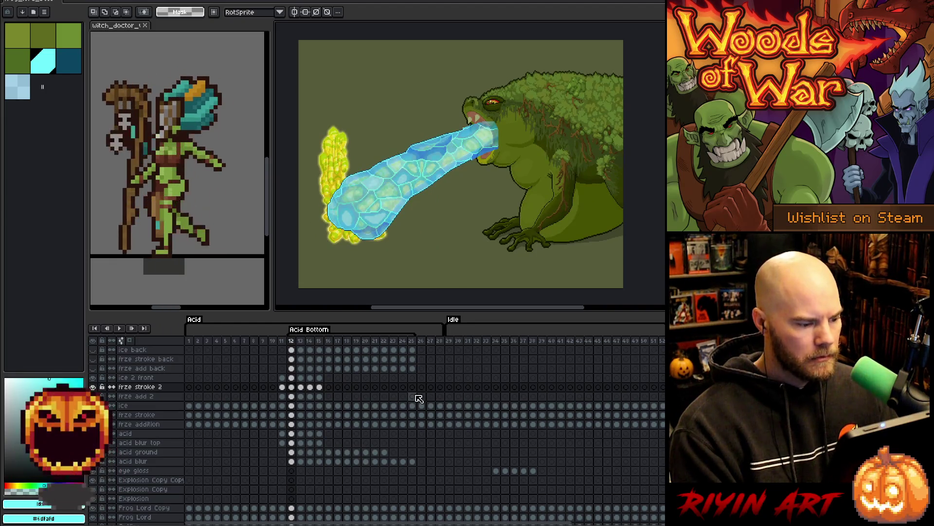
key(Right)
key(Right)
key(Right)
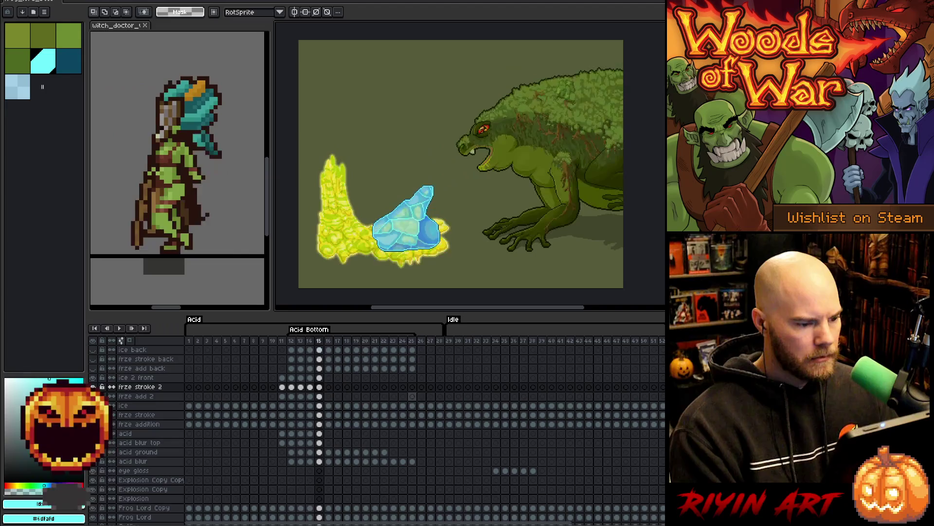
key(Left)
key(Left)
key(Left)
key(Right)
key(Right)
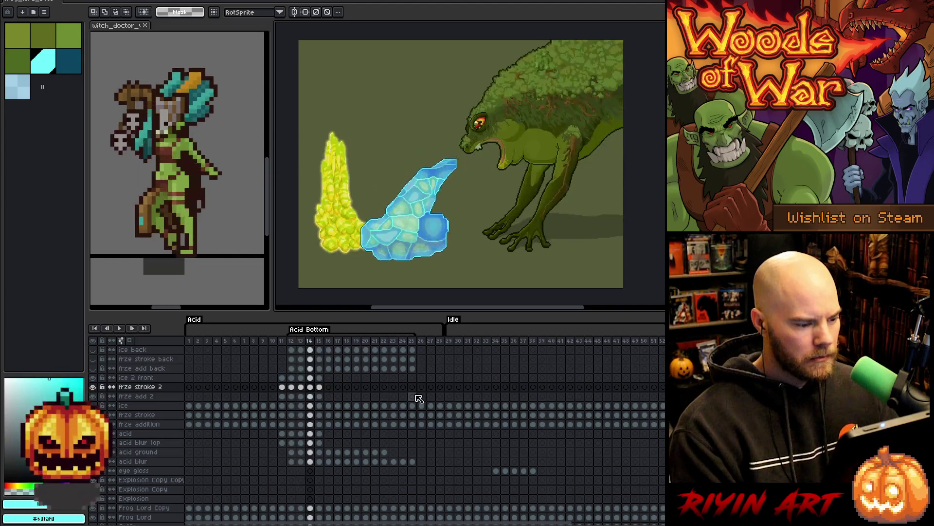
key(Right)
key(Left)
key(Left)
key(Right)
key(Right)
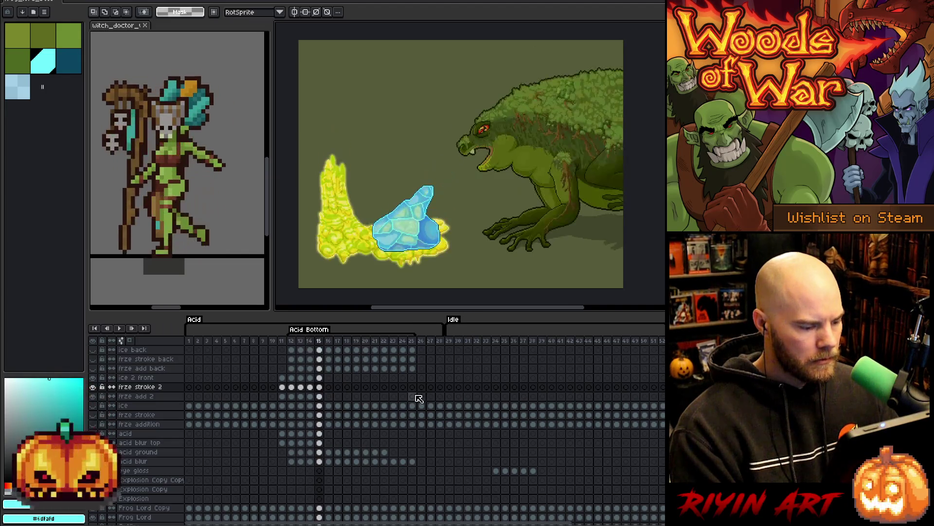
key(Left)
key(Left)
key(Left)
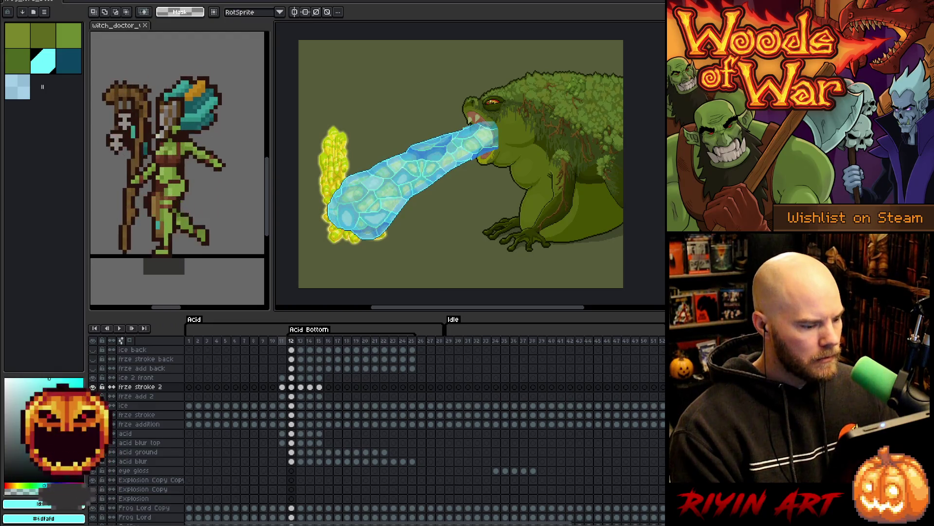
key(Left)
Create an 'Acid Top' tag over frames 11–15 and save the sprite
drag(287, 344, 324, 346)
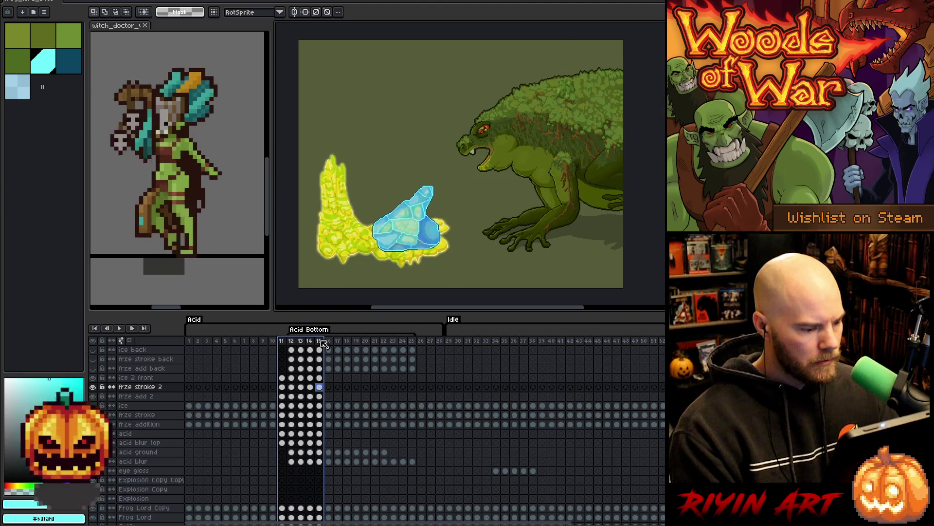
right_click(324, 343)
click(344, 379)
text(Acid Top)
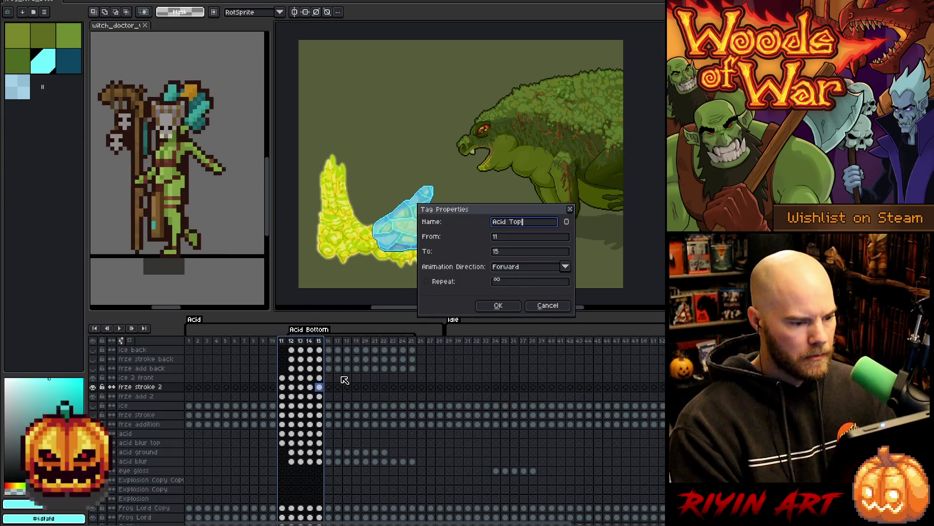
key(Return)
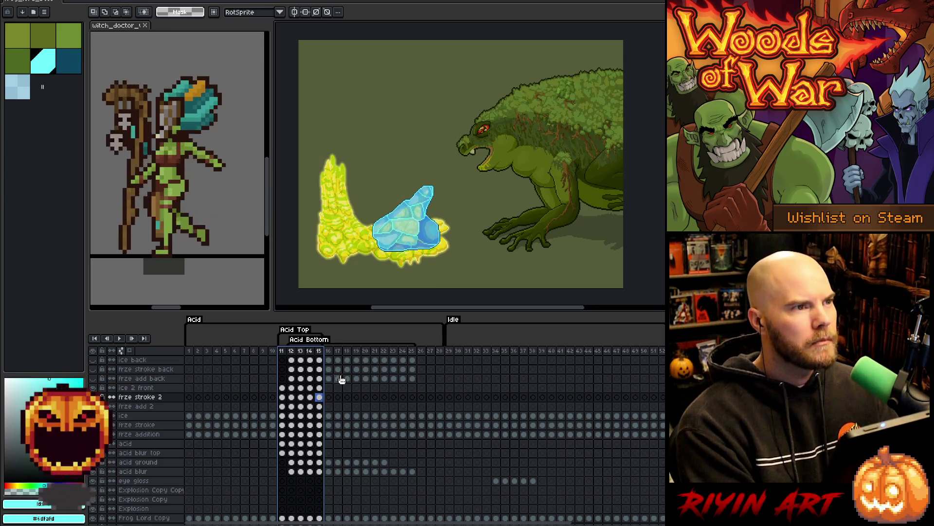
key(ctrl+s)
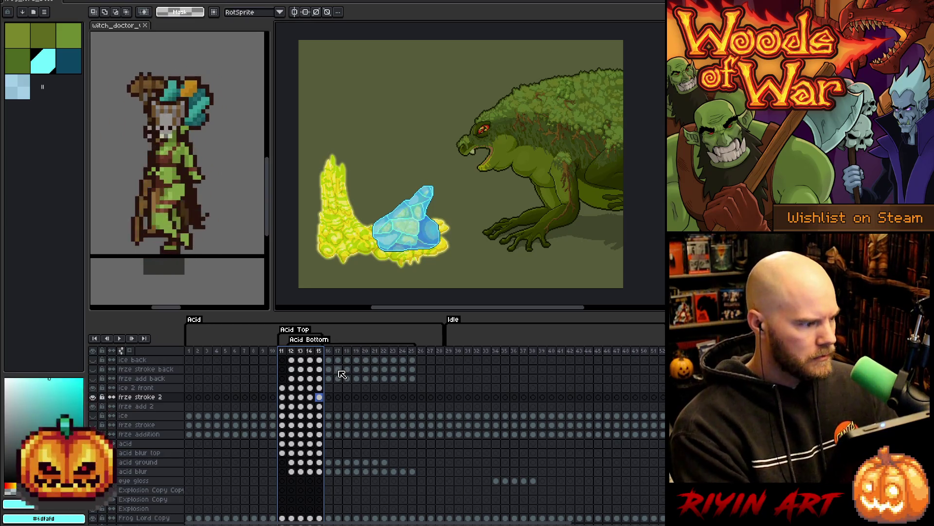
Open frog_lord_boss_front_acid.png from the recent files list
click(347, 416)
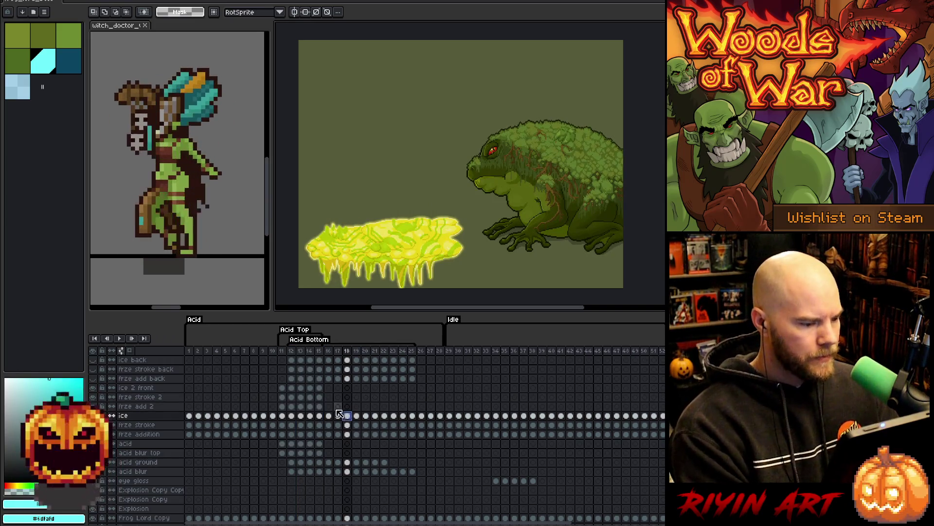
click(283, 388)
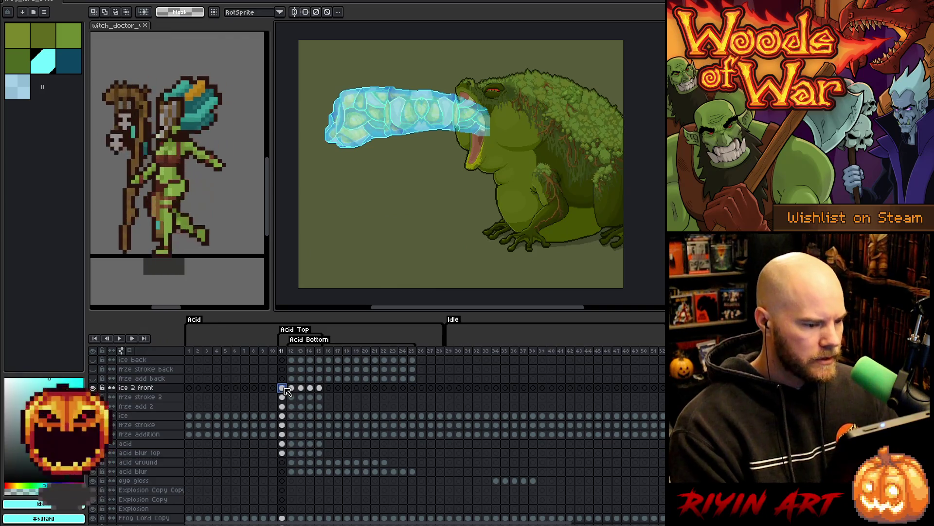
click(9, 2)
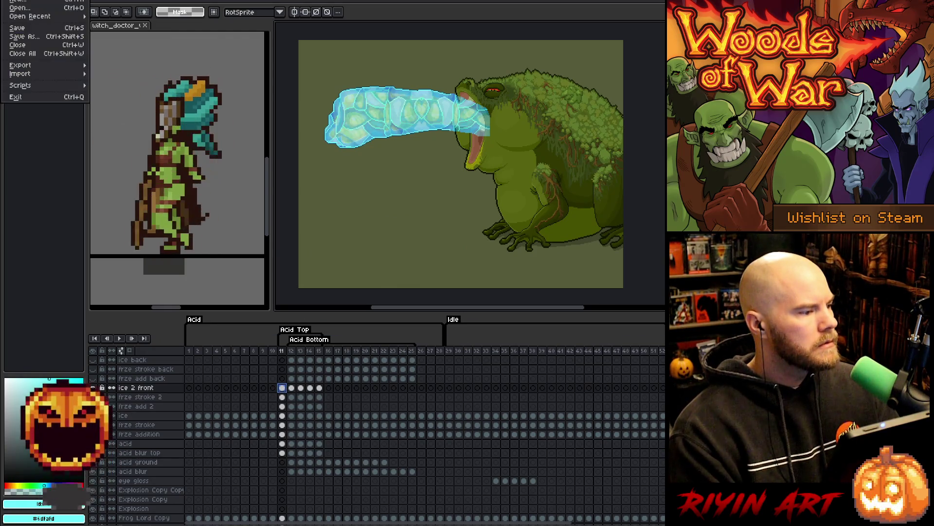
mouse_move(17, 19)
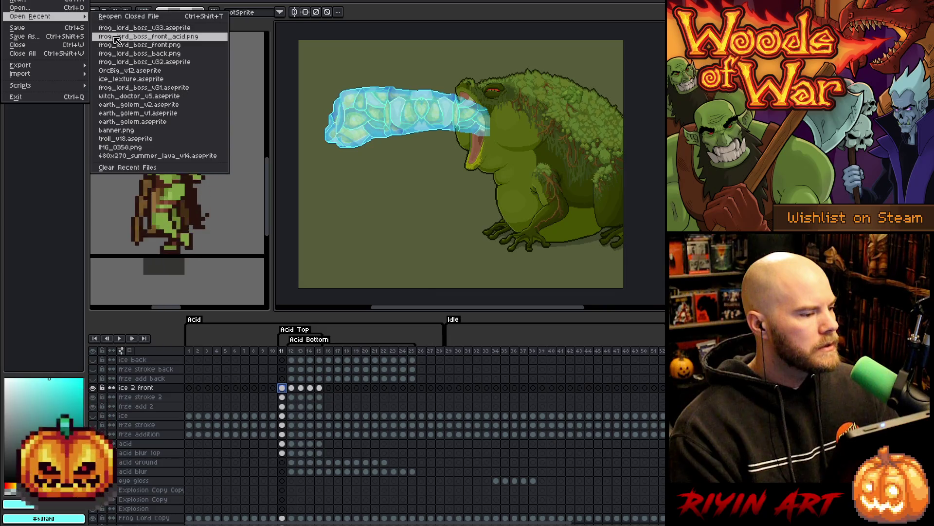
click(117, 38)
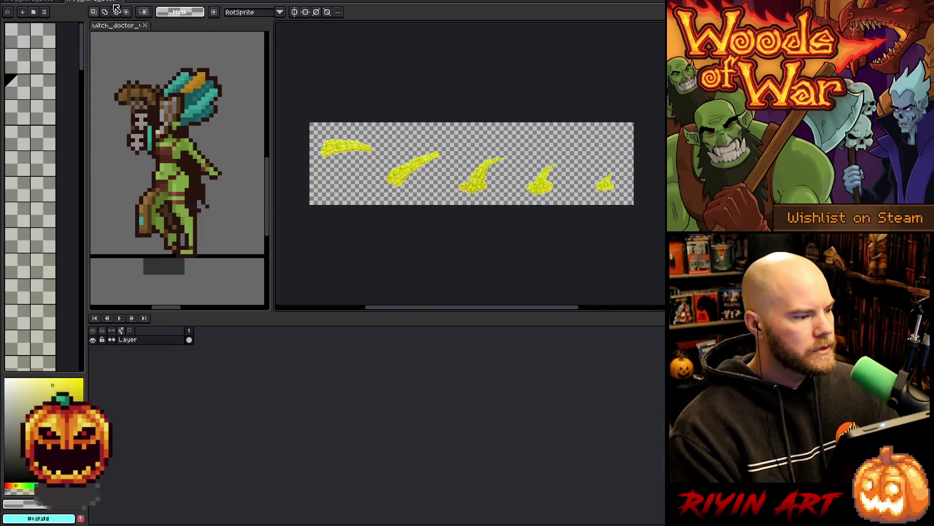
Return to the frog animation and hide the Background and Frog Lord layers
click(73, 6)
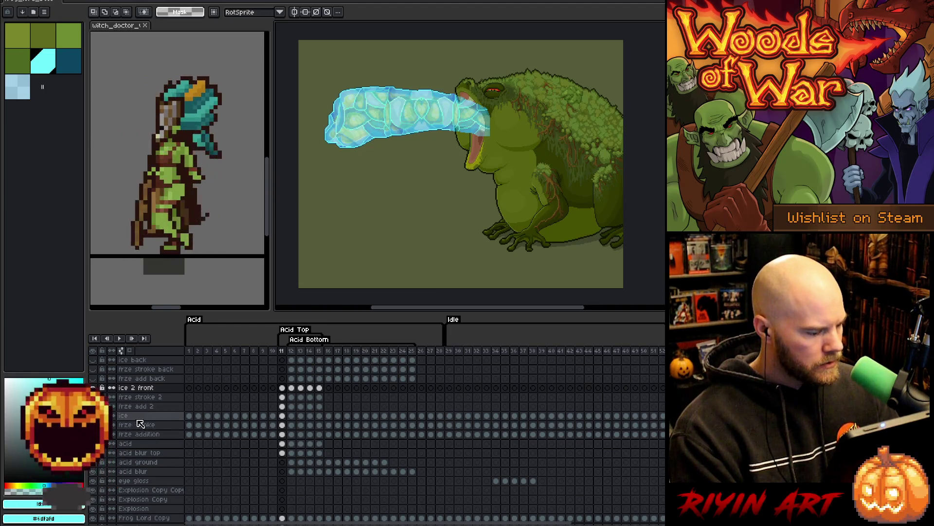
scroll(138, 443, down, 3)
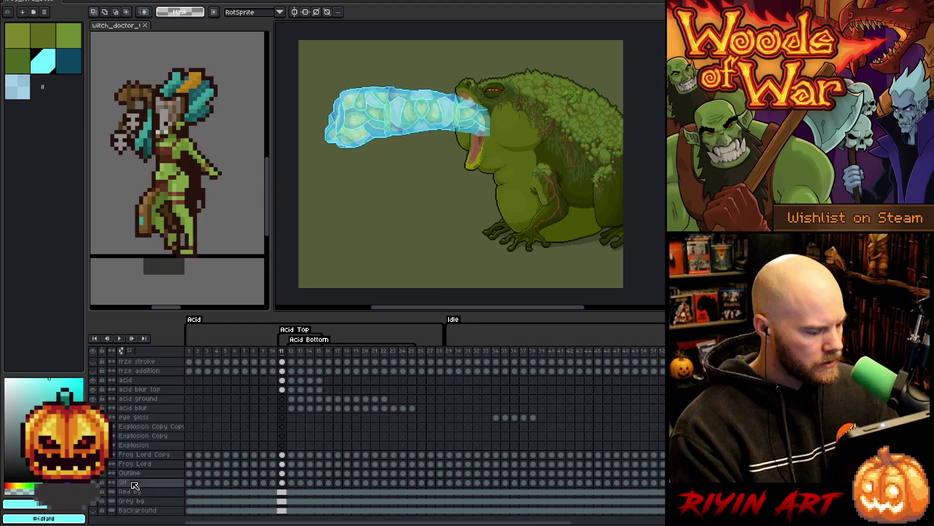
click(97, 507)
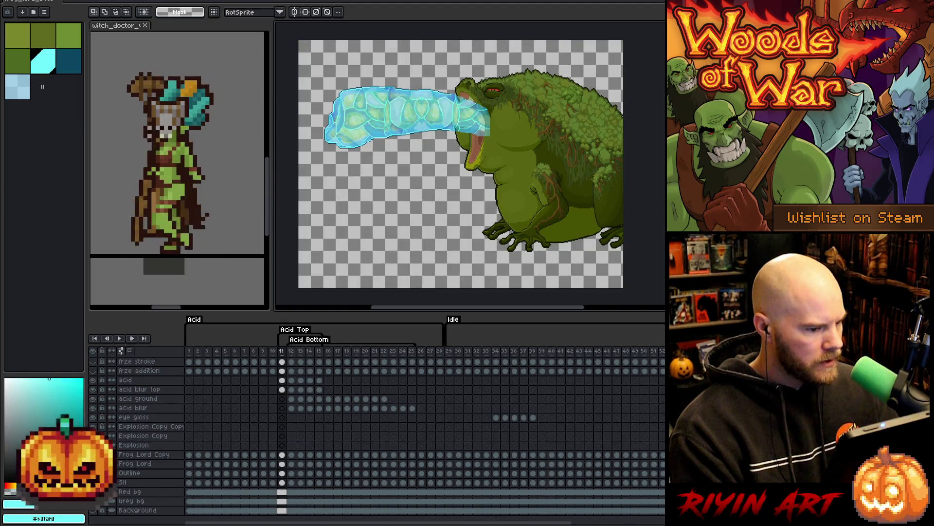
drag(93, 454, 92, 482)
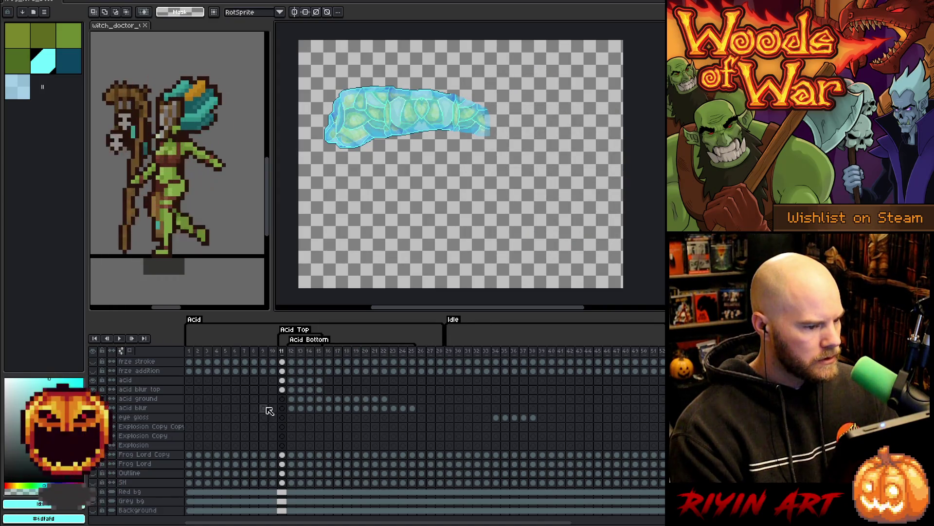
scroll(267, 413, up, 3)
Stop the animation preview, hide the acid blur layer, and start saving the file
key(Return)
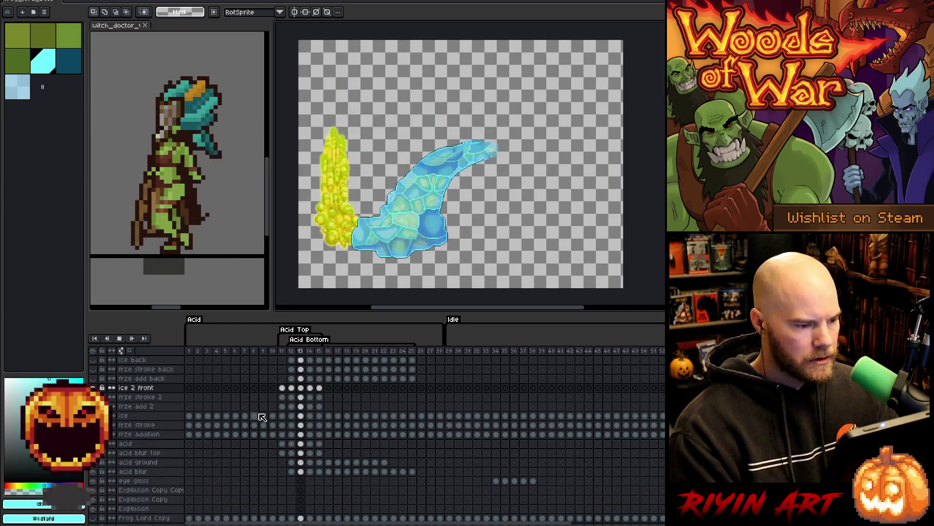
key(Return)
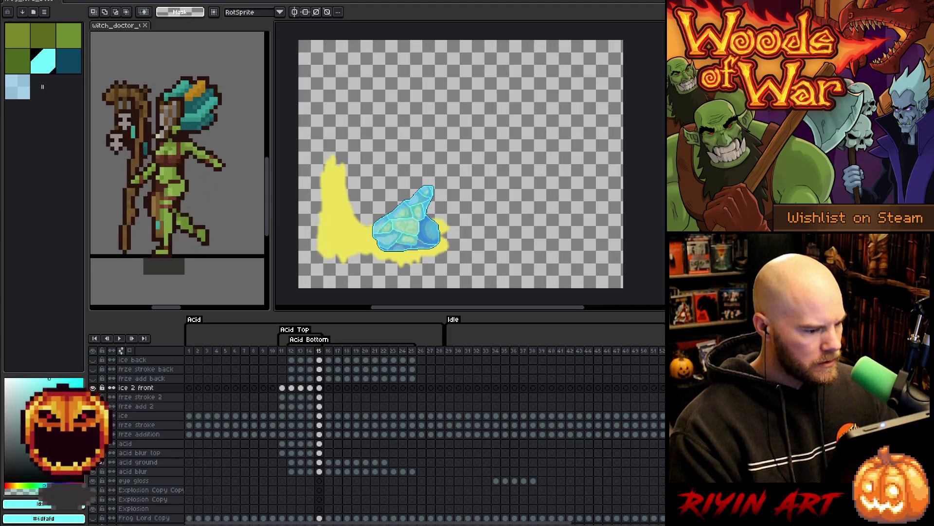
click(93, 472)
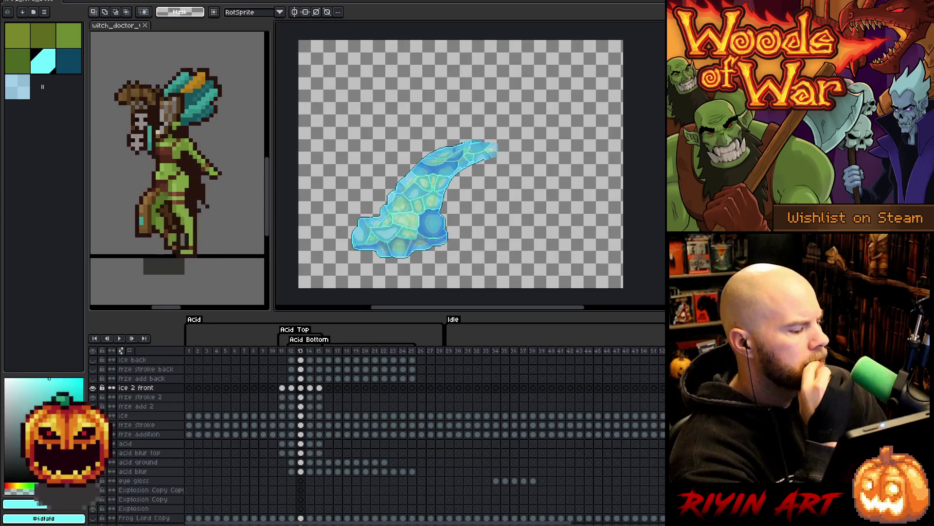
click(10, 1)
Save the Aseprite file, then search FrogLord.cpp for 'cmpr'
click(18, 29)
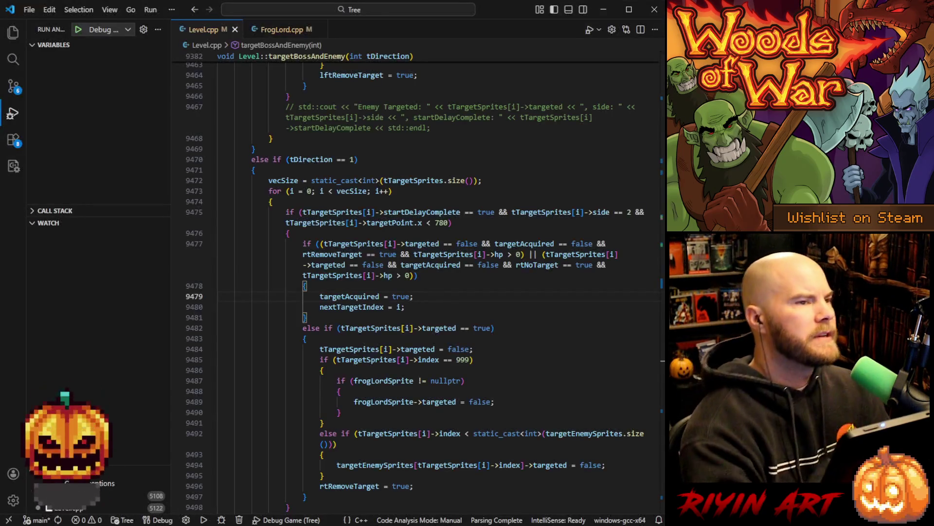
click(281, 30)
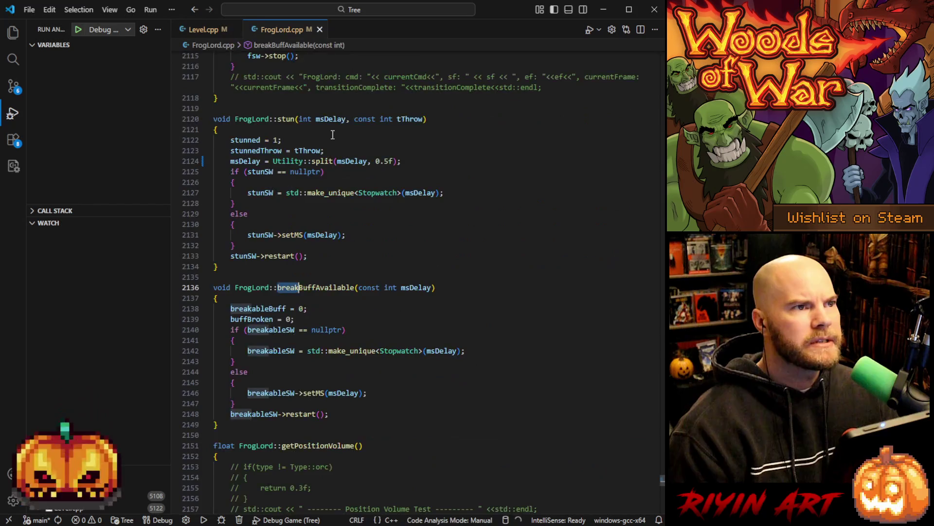
click(495, 207)
key(ctrl+f)
text(cmpr)
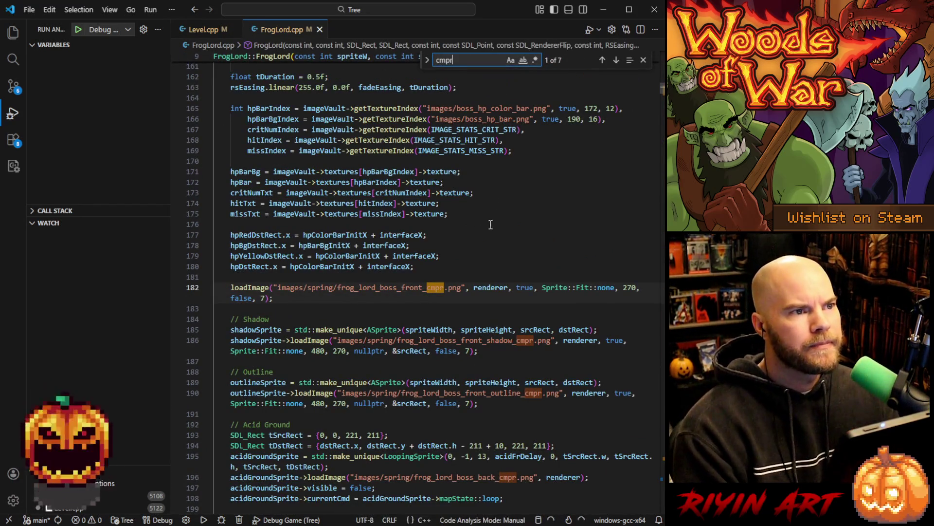
Scroll through the cmpr loadImage paths, then minimize VS Code to return to Aseprite
scroll(494, 214, down, 4)
scroll(492, 292, down, 1)
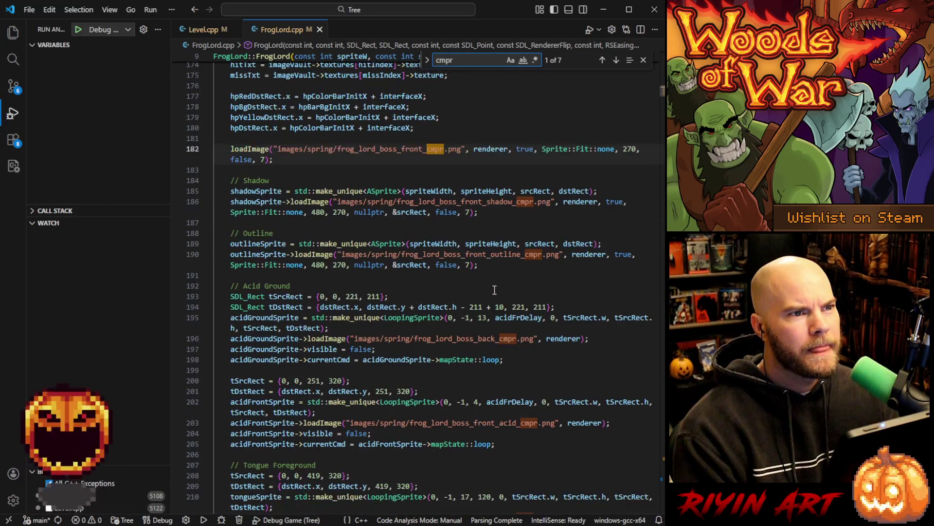
scroll(447, 342, down, 1)
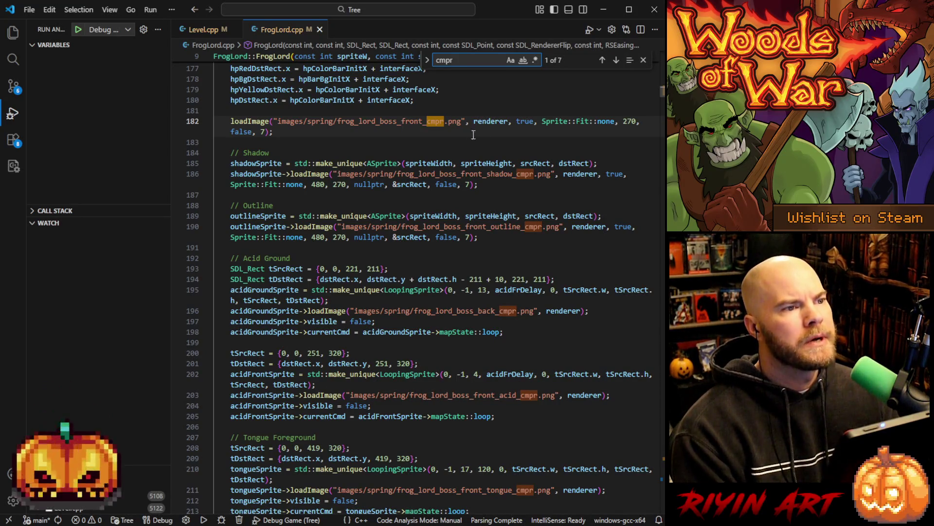
click(606, 12)
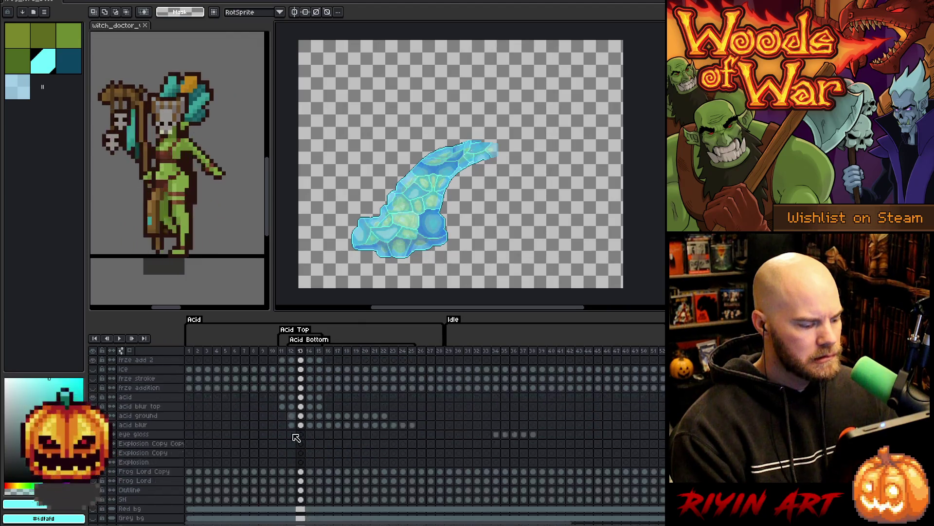
Select the ice back, frze stroke back and frze add back cels across Tongue FG, then return to Acid frames
scroll(299, 436, down, 1)
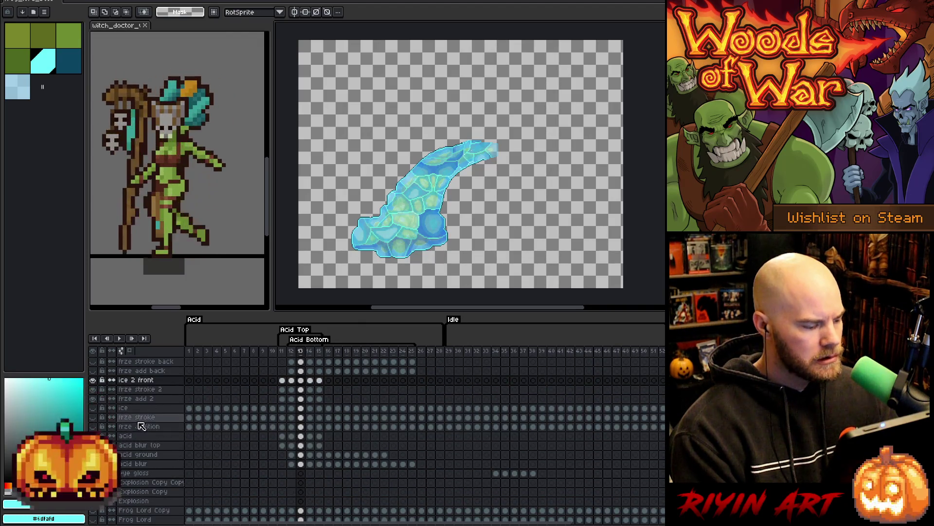
scroll(151, 472, down, 3)
scroll(151, 472, down, 1)
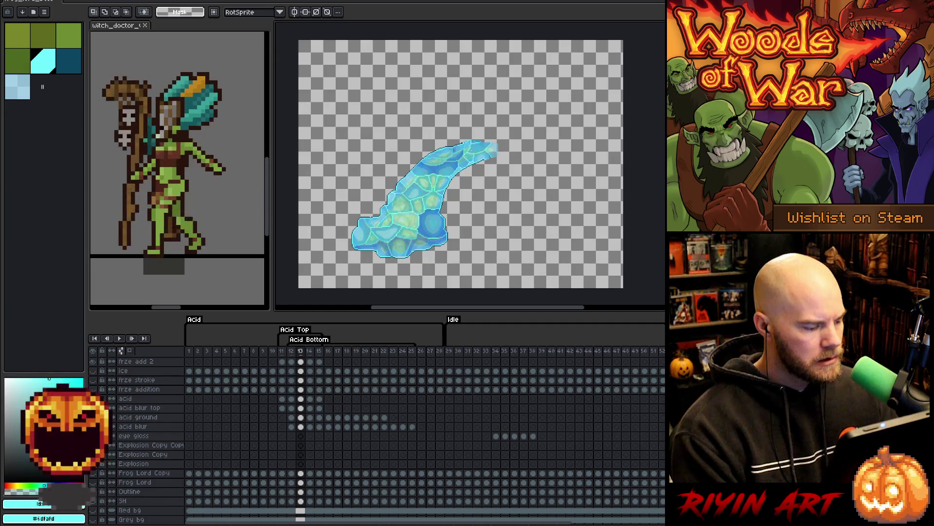
scroll(113, 452, up, 5)
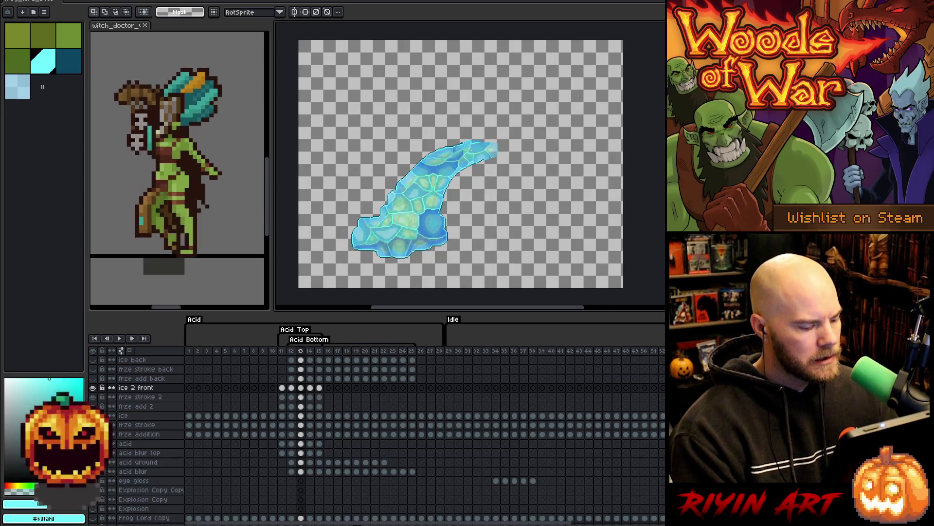
scroll(634, 457, right, 10)
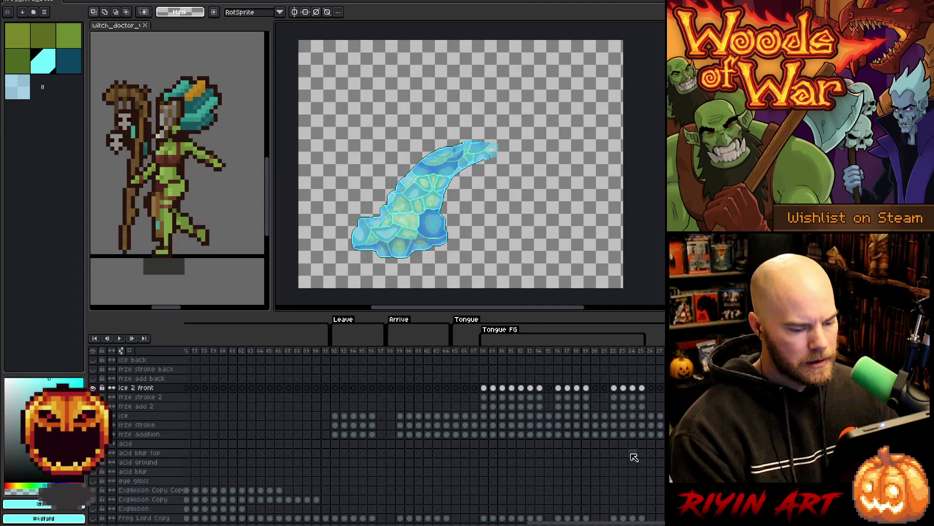
click(642, 388)
click(595, 397)
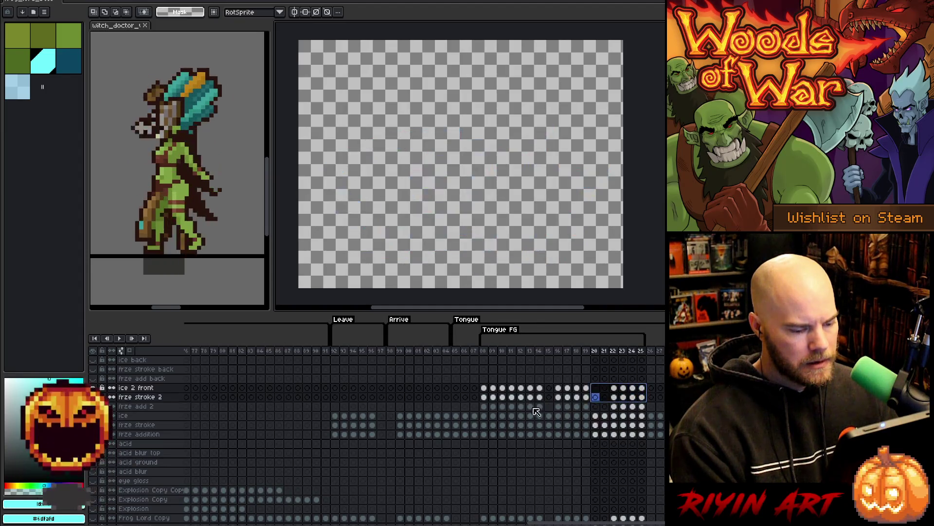
mouse_move(642, 388)
mouse_down()
mouse_move(484, 406)
mouse_move(497, 360)
mouse_up()
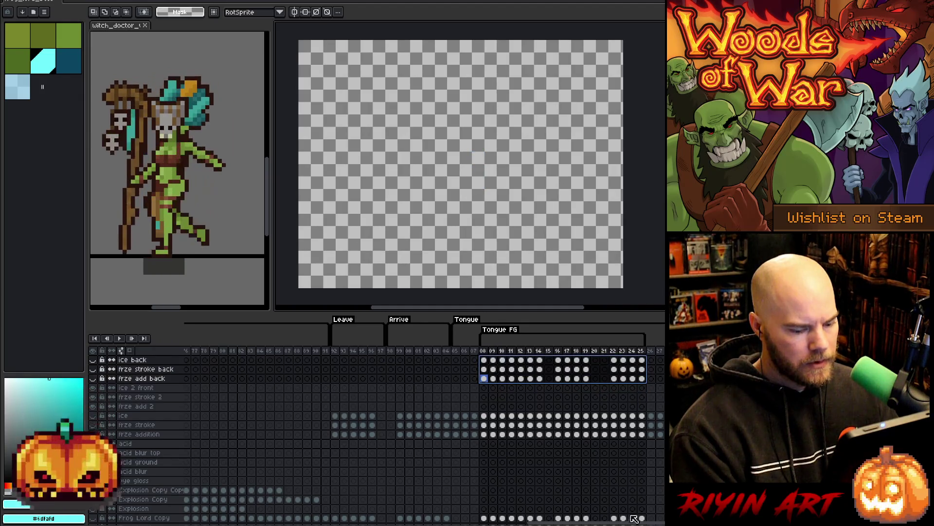
drag(635, 519, 146, 506)
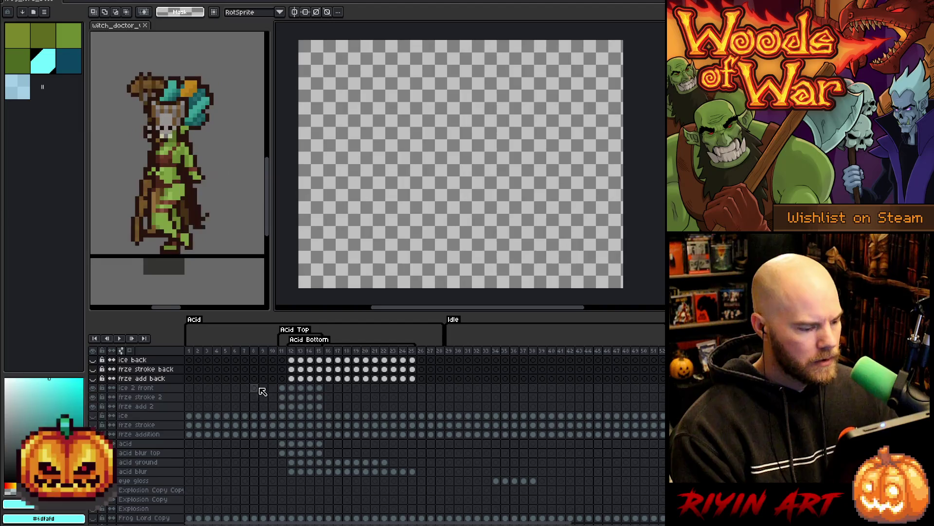
Trim the canvas from the ice 2 front cel at frame 11, undo the trim, and select all
click(281, 388)
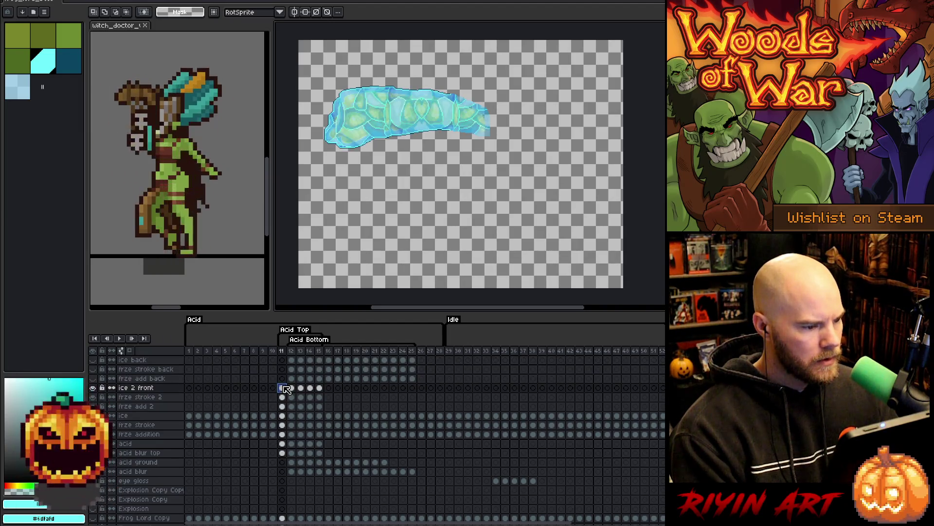
click(48, 1)
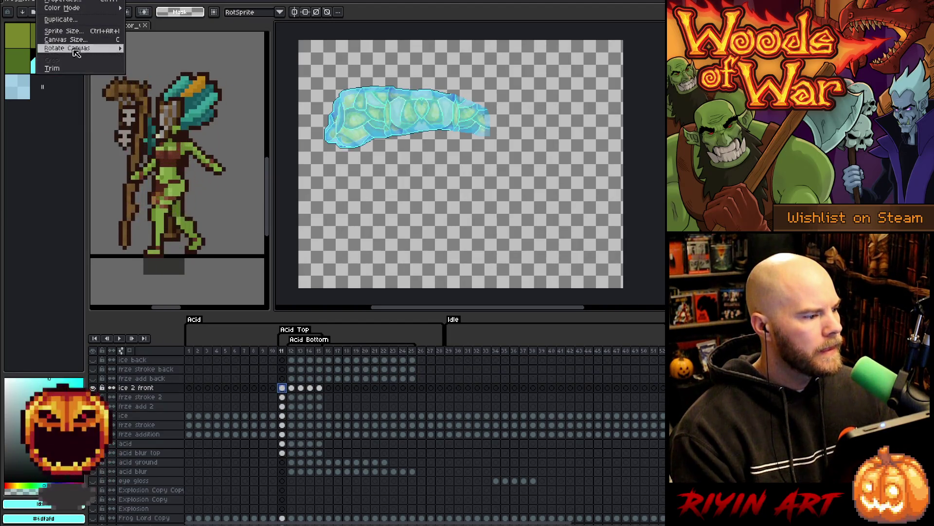
click(52, 68)
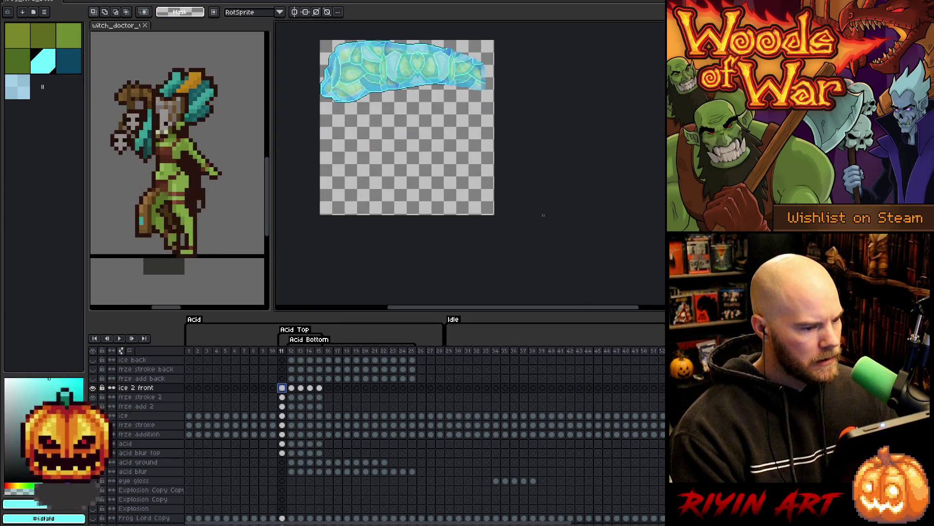
key(ctrl+z)
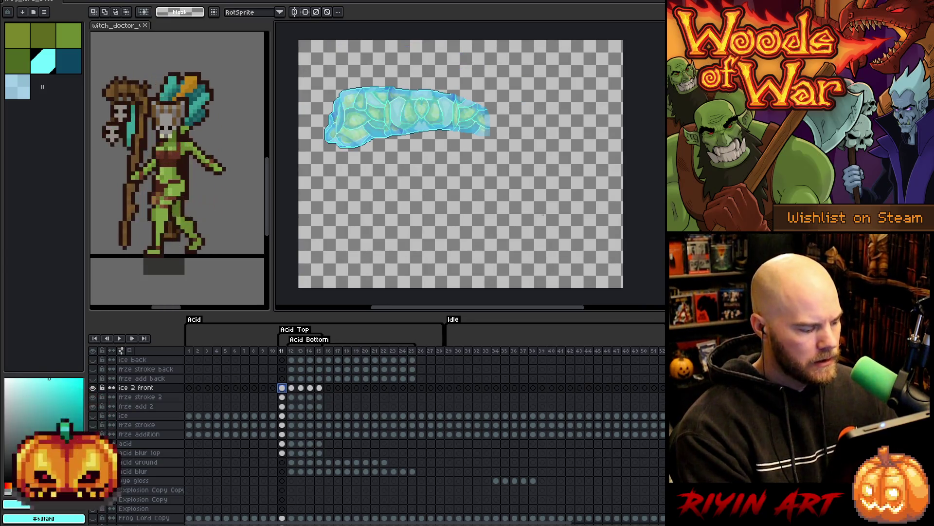
key(ctrl+a)
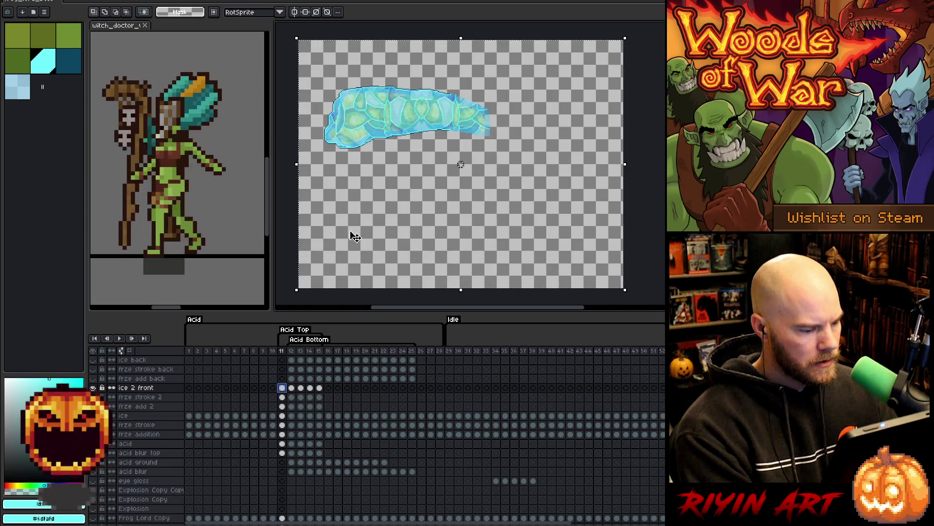
Compare ice frames 12 through 14, ending on frame 13
key(period)
key(period)
key(period)
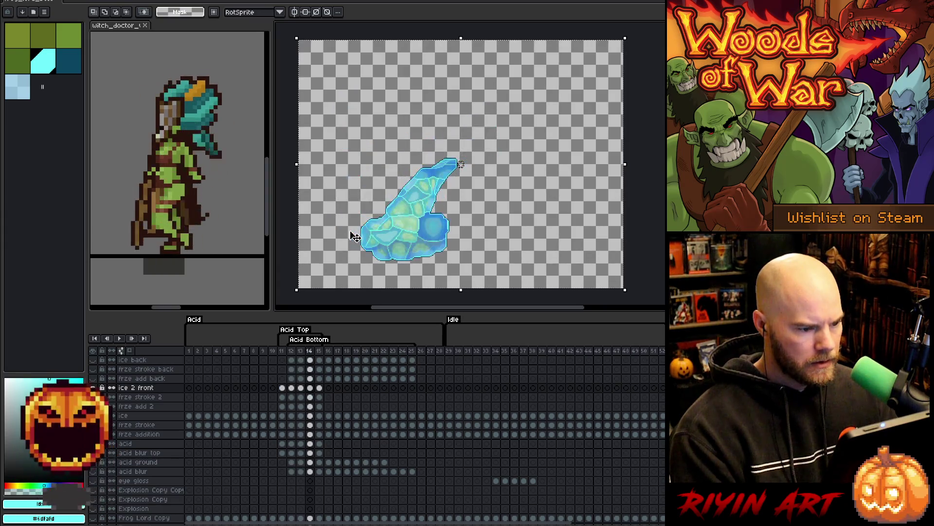
key(comma)
key(comma)
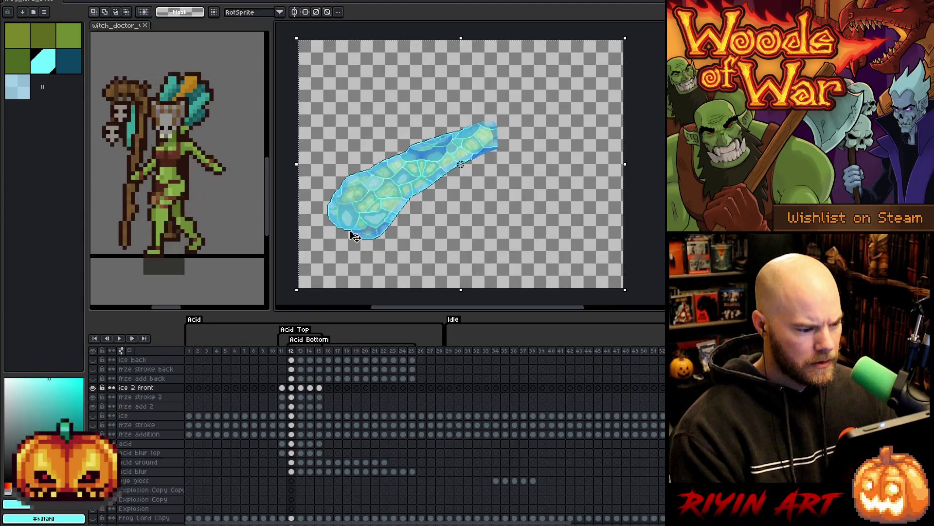
key(period)
key(period)
key(comma)
key(comma)
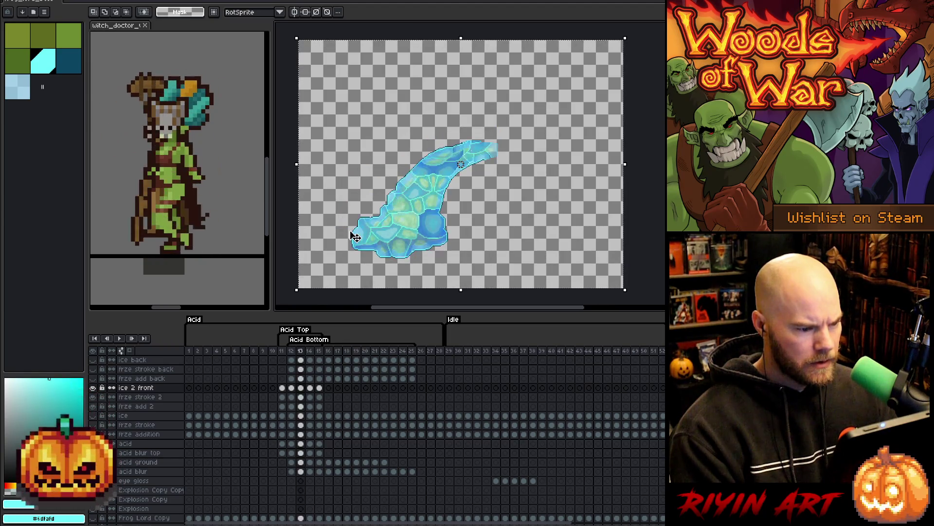
key(period)
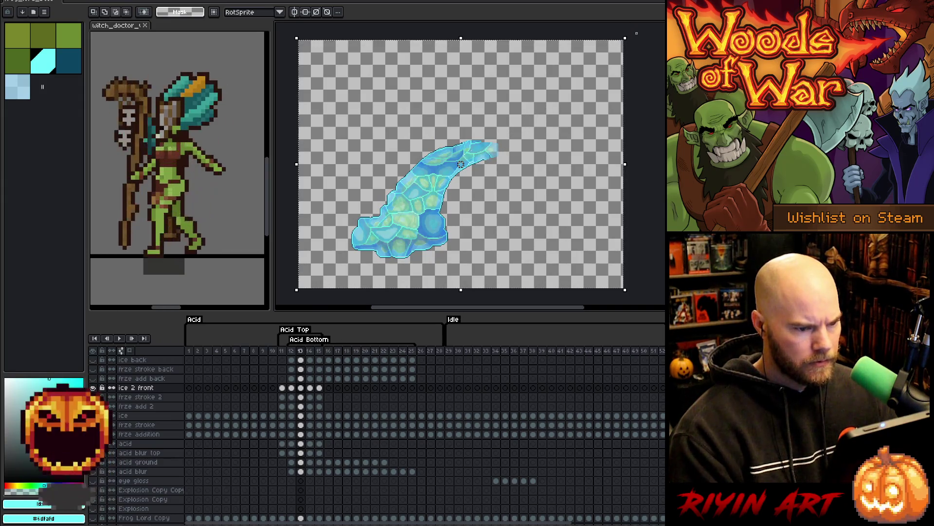
Zoom and pan to the frozen acid tip, zoom back out, and clear the selection
scroll(498, 285, down, 3)
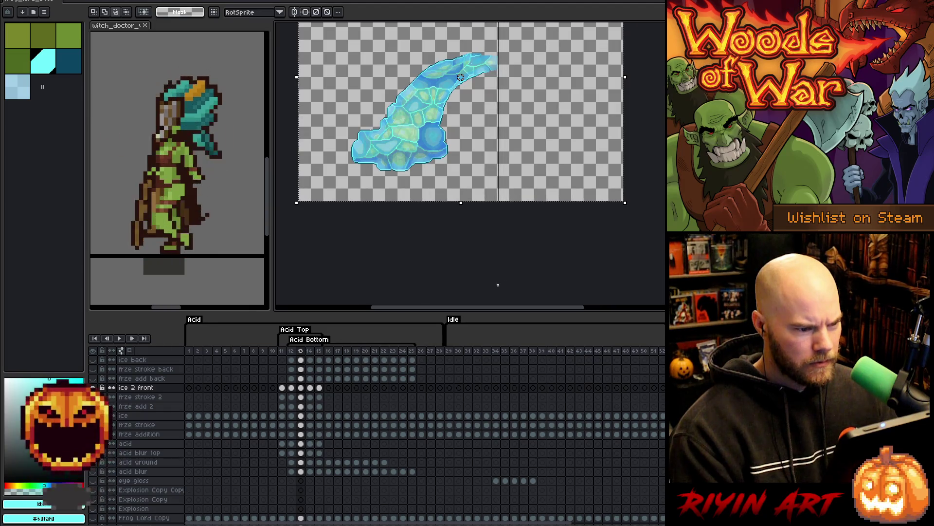
scroll(492, 46, up, 2)
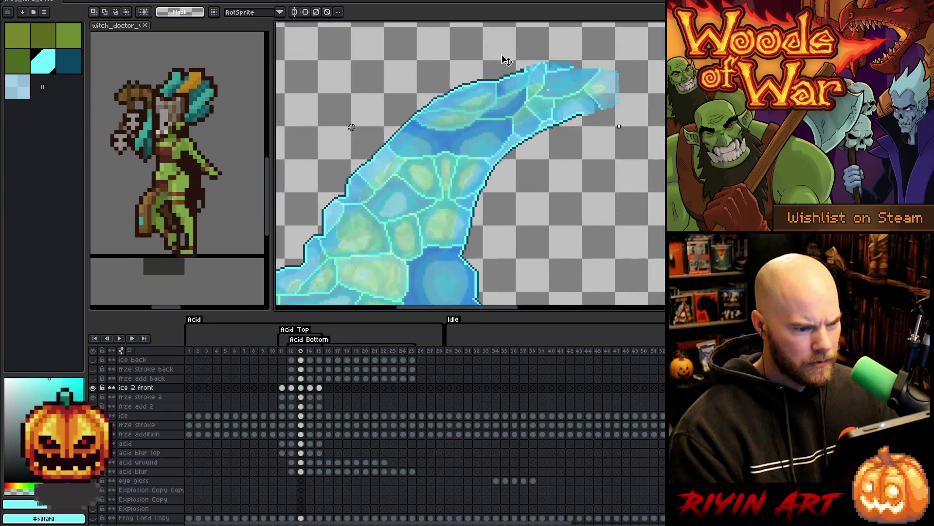
key(space)
drag(567, 100, 443, 214)
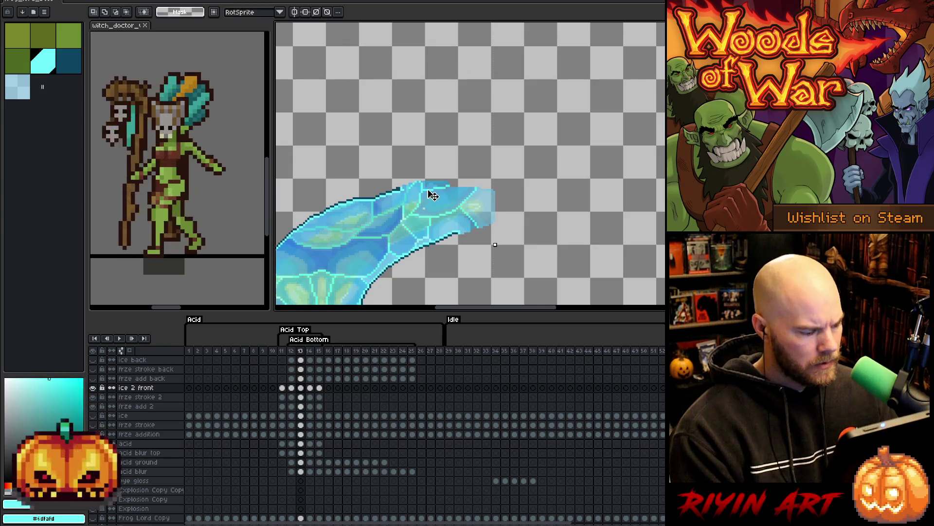
scroll(433, 195, down, 3)
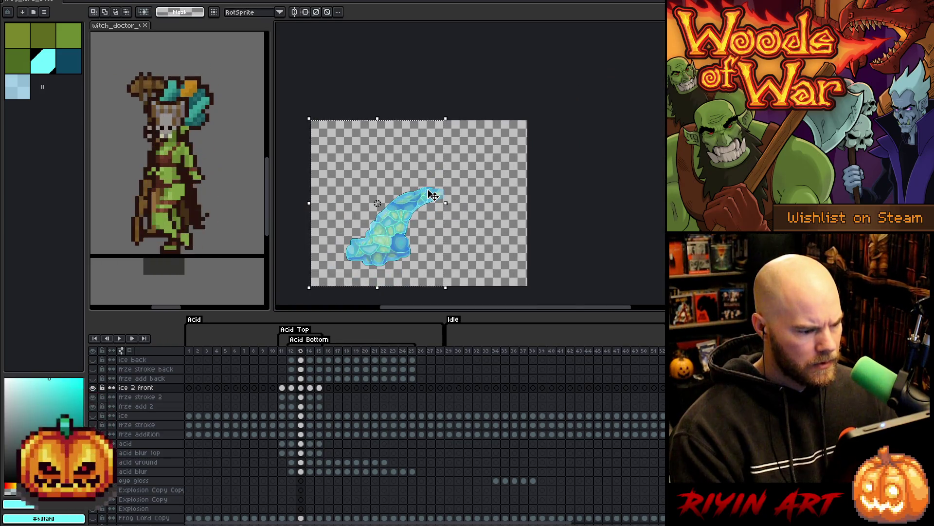
key(ctrl+d)
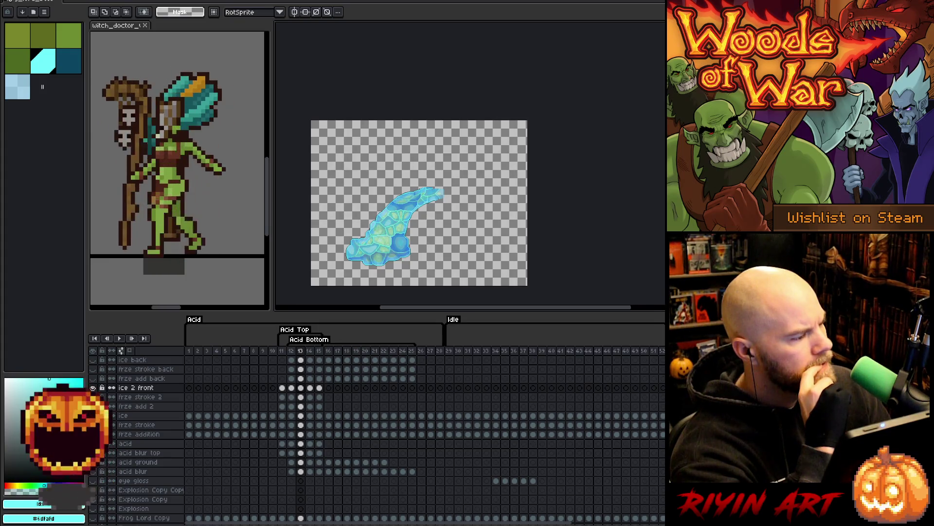
Open frog_lord_boss_front_acid.png from the recent files list
click(11, 2)
click(16, 11)
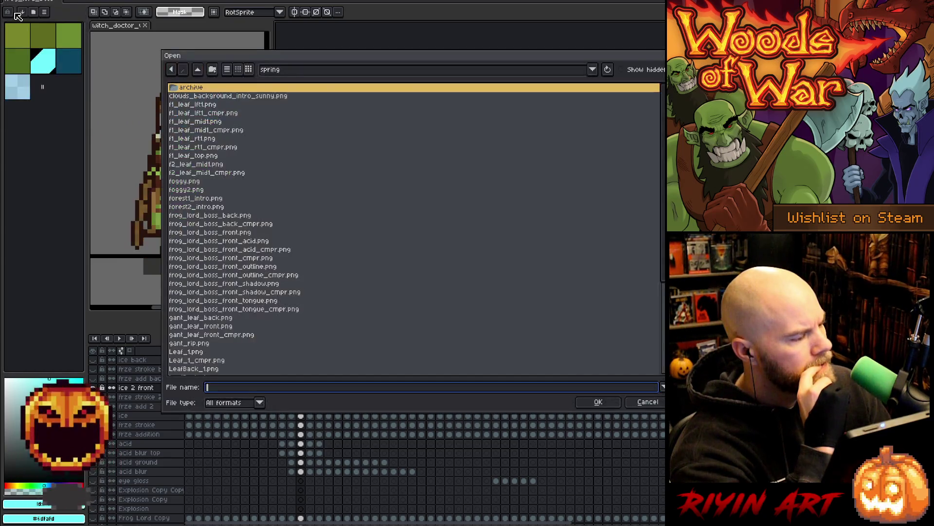
click(648, 402)
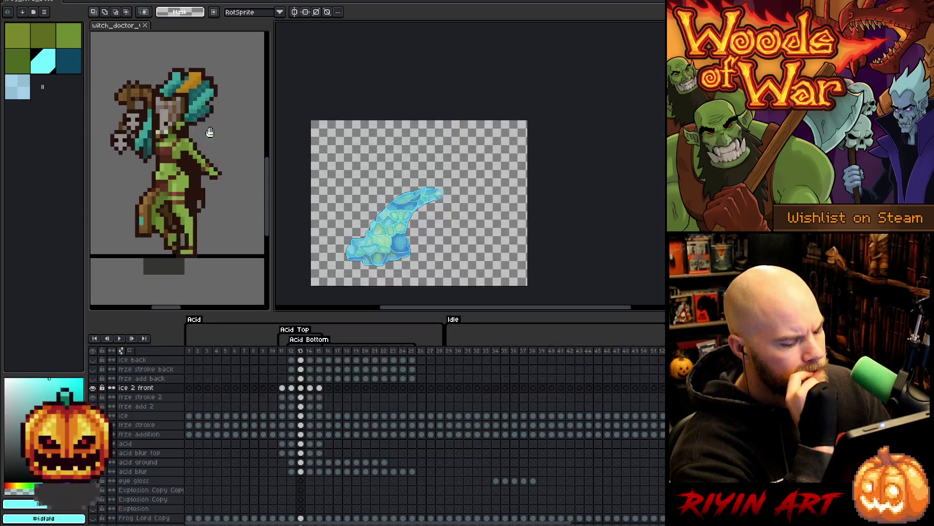
click(12, 1)
mouse_move(29, 16)
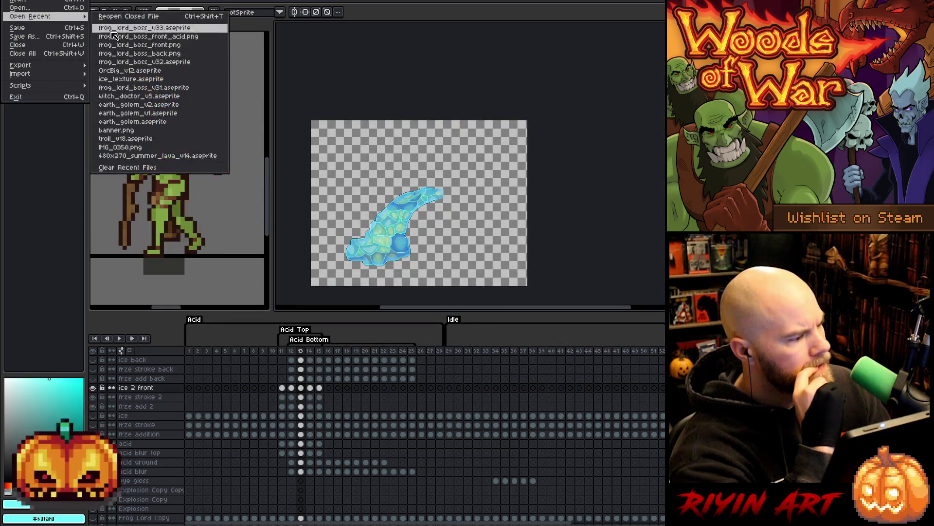
click(141, 36)
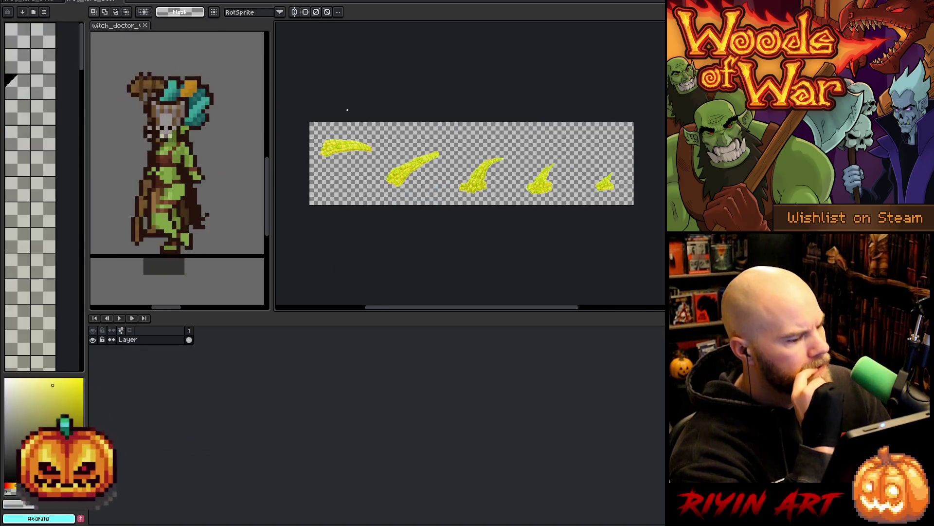
Check the Edit menu, go back to the ice animation tab, then switch to VS Code
click(30, 1)
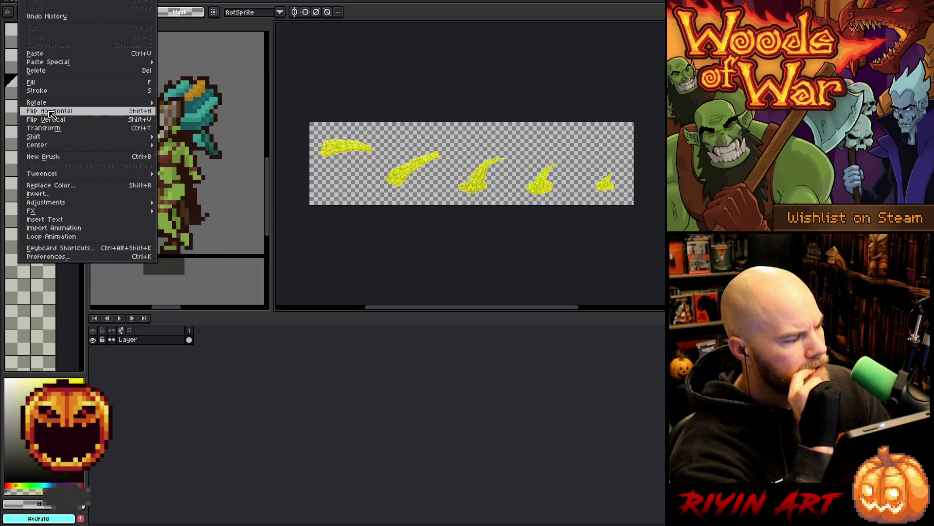
key(Escape)
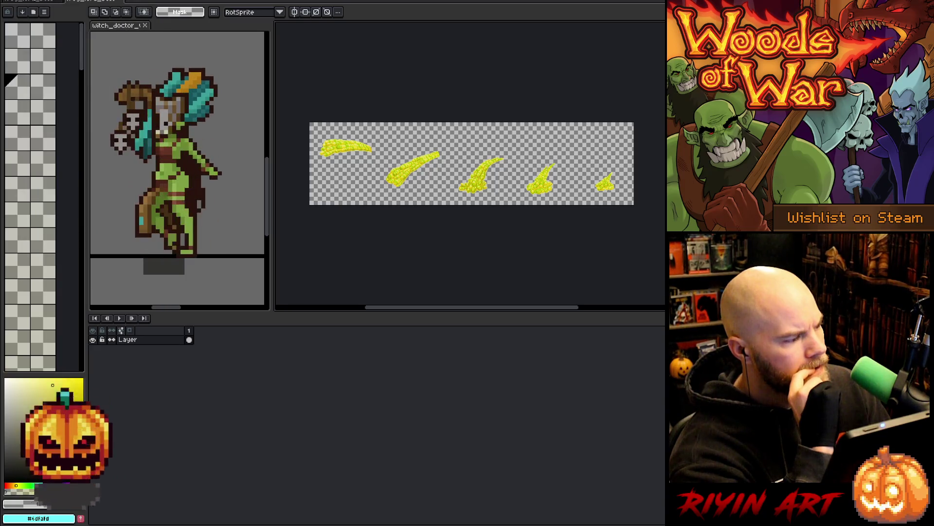
key(ctrl+Tab)
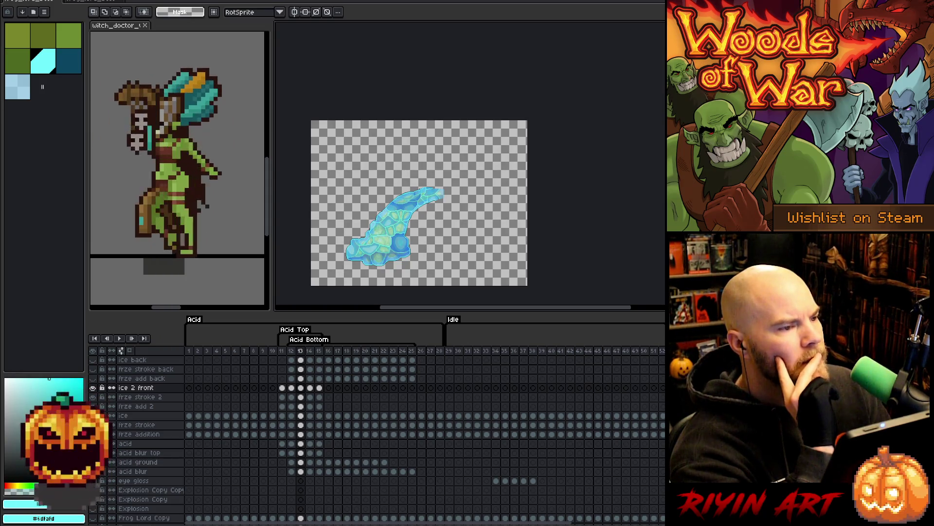
key(alt+Tab)
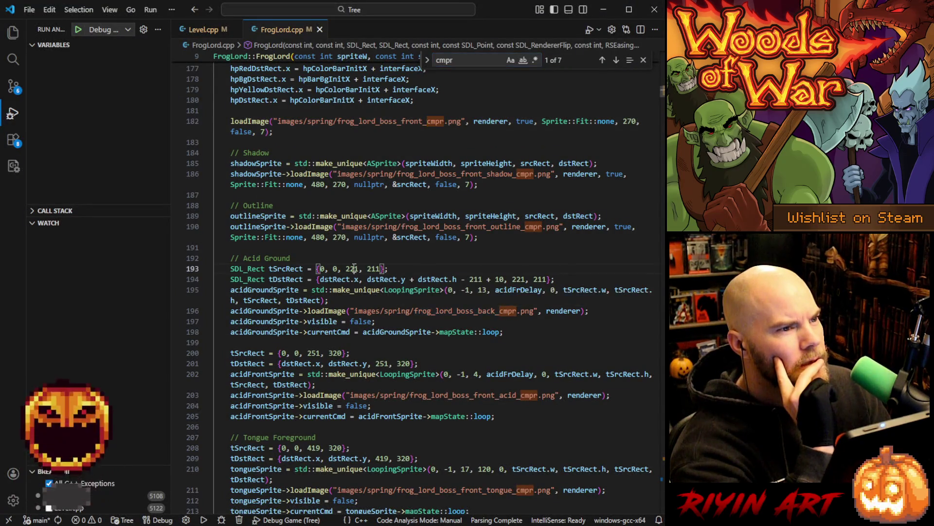
Highlight the 221 acid frame width on FrogLord.cpp line 193, then return to Aseprite
double_click(356, 268)
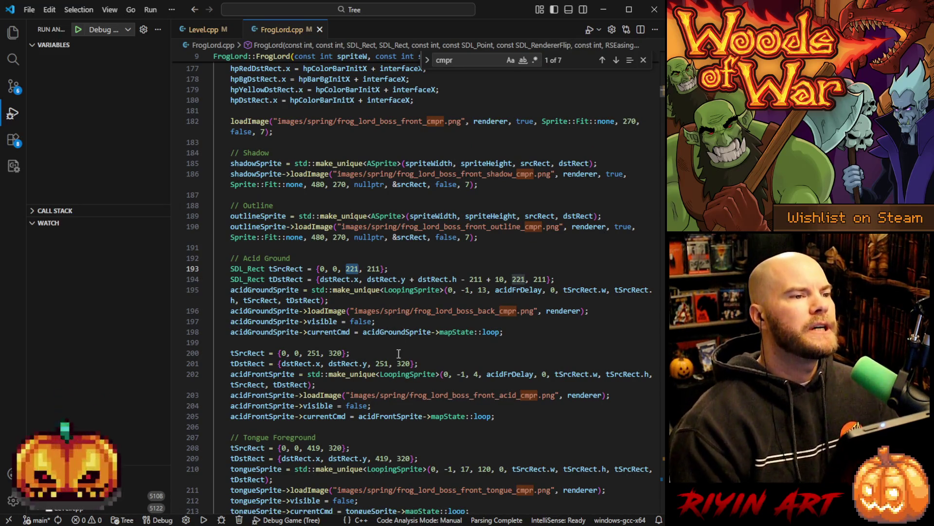
click(603, 9)
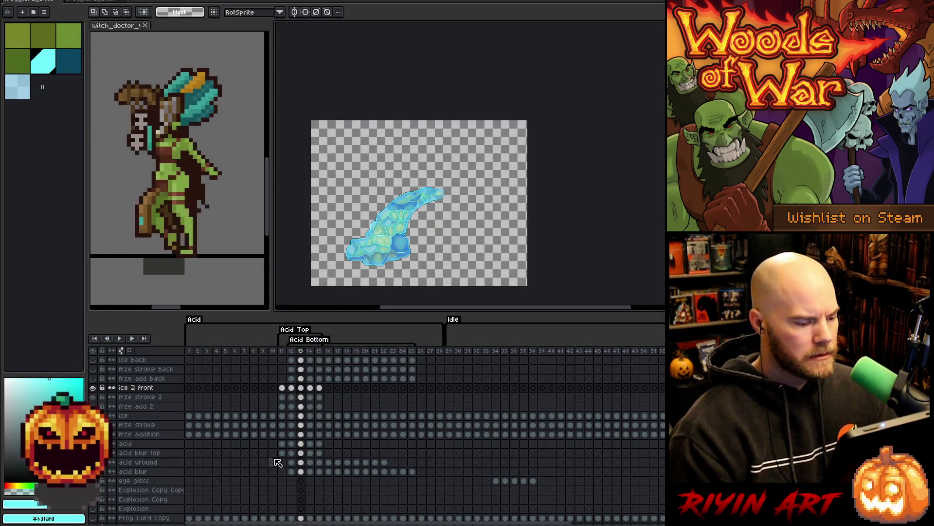
Import the front acid strip as a sprite sheet with 5 columns and 1 row
click(284, 353)
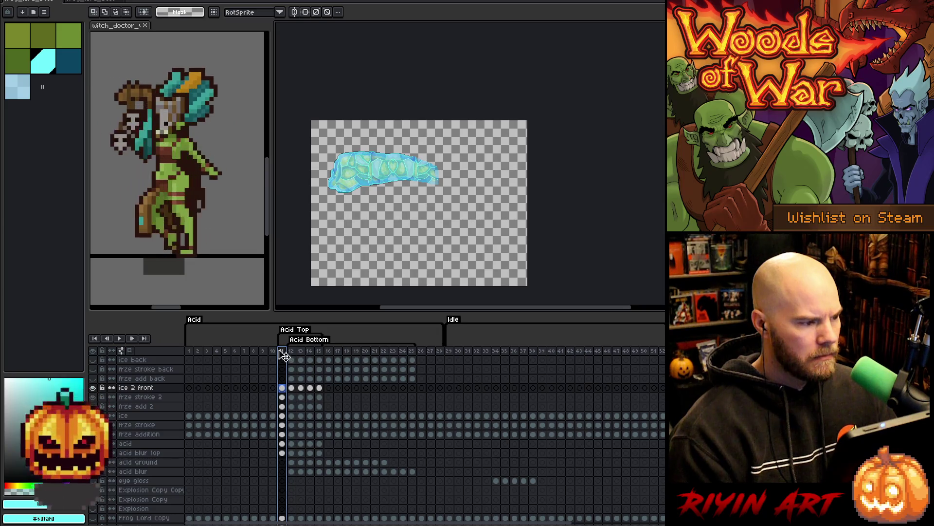
key(ctrl+Tab)
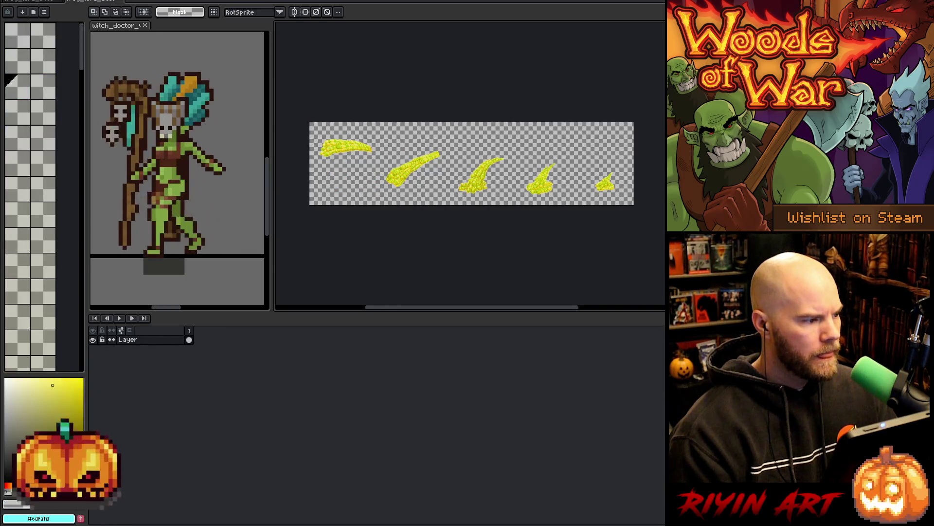
key(alt+f)
mouse_move(73, 74)
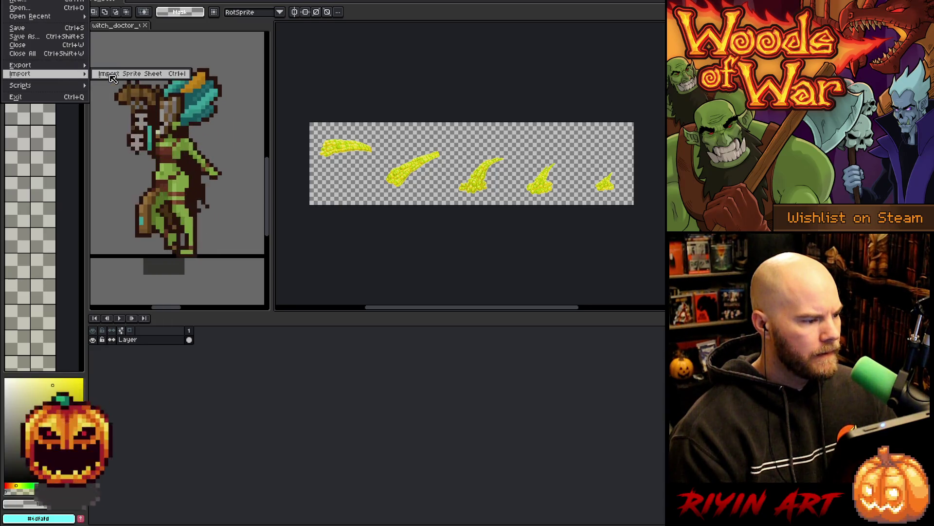
click(112, 75)
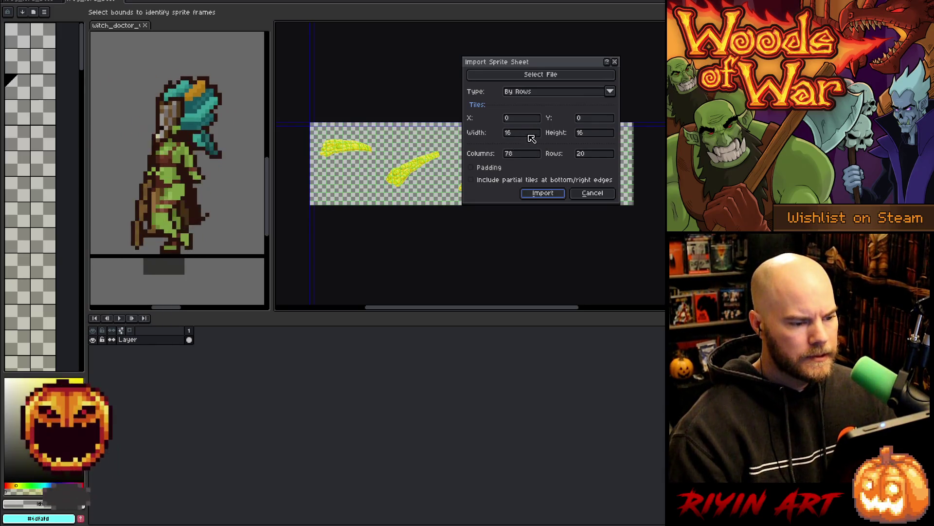
double_click(524, 154)
text(5)
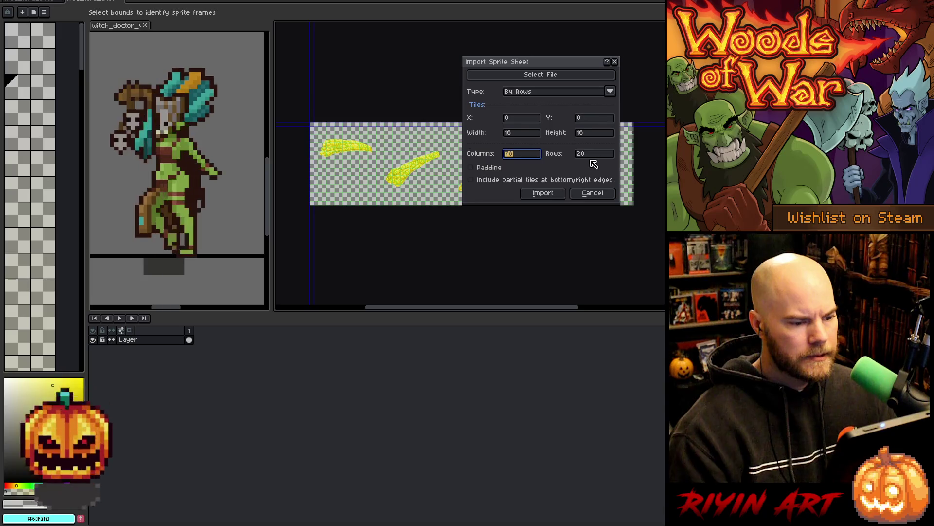
click(594, 154)
key(BackSpace)
key(BackSpace)
text(1)
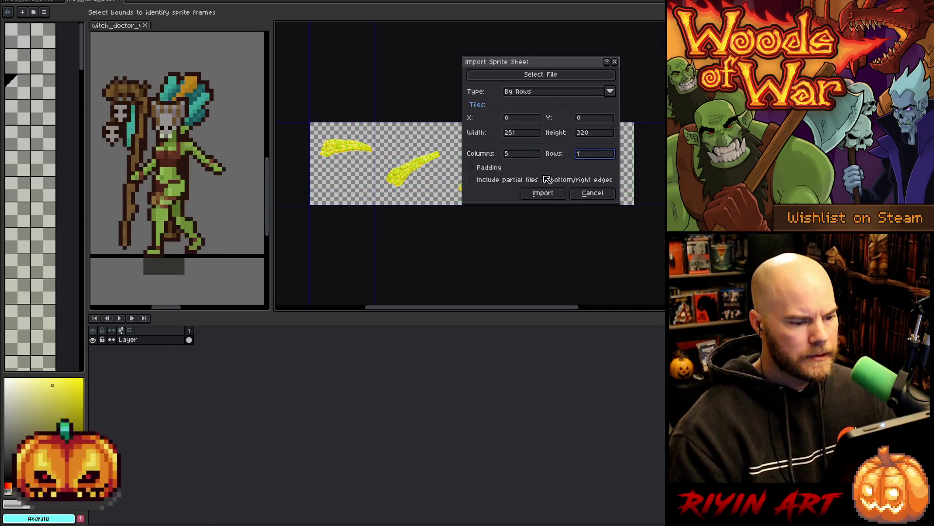
click(544, 194)
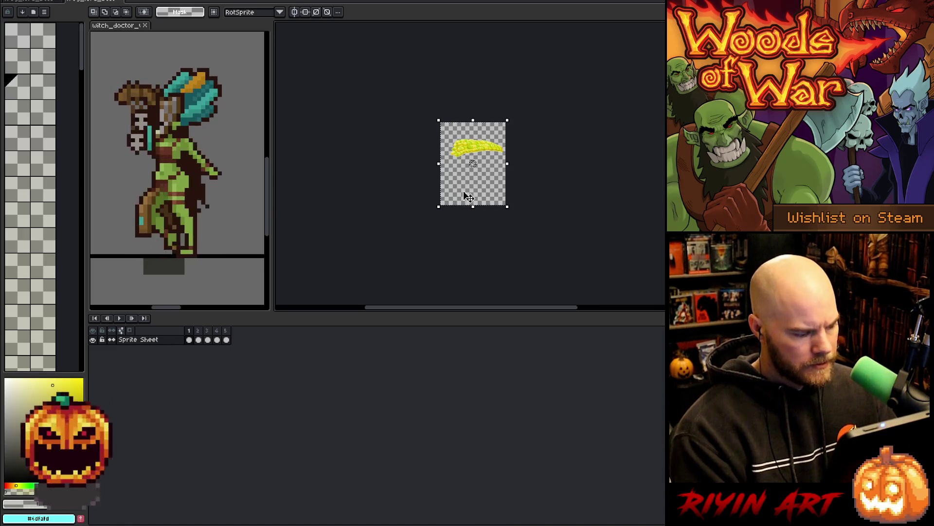
Step through the acid frames, return to frame 1, and add a new Layer 1
scroll(492, 153, up, 2)
scroll(493, 153, down, 1)
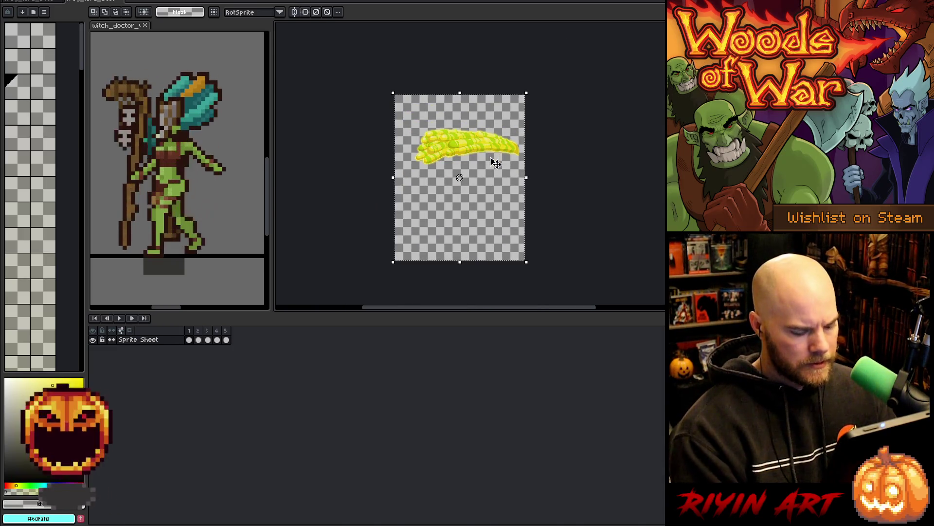
key(Right)
key(Right)
key(Right)
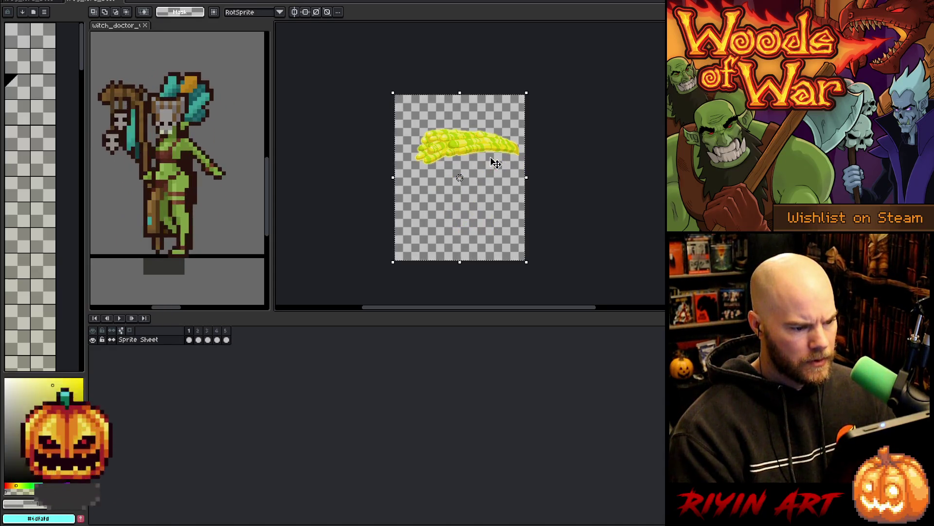
key(Right)
key(Left)
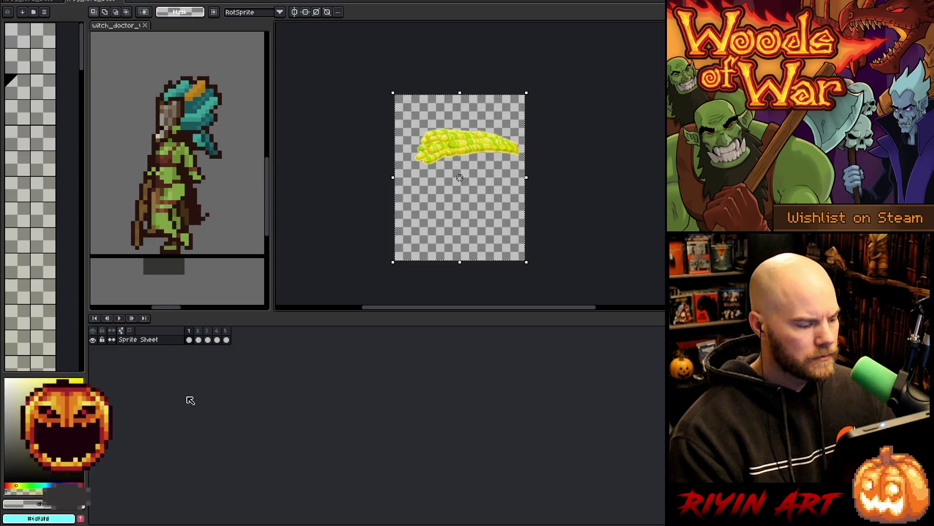
key(shift+n)
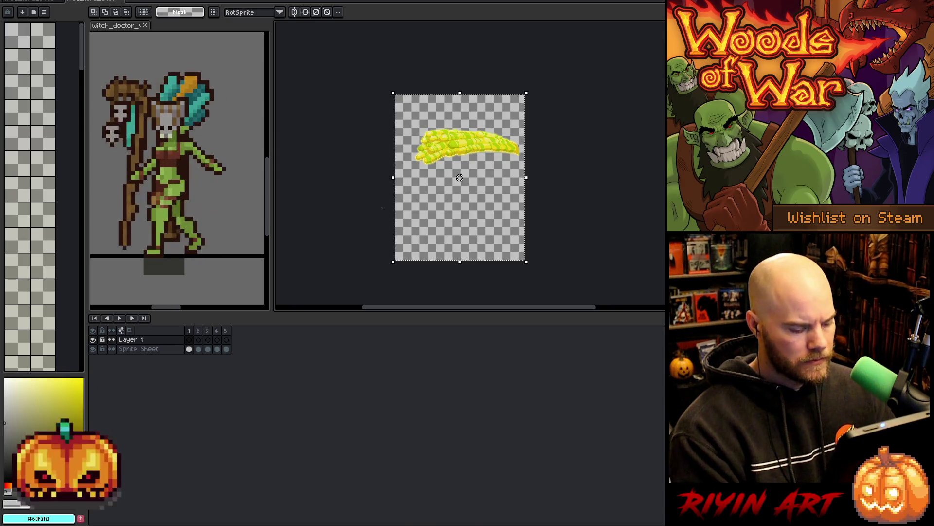
key(g)
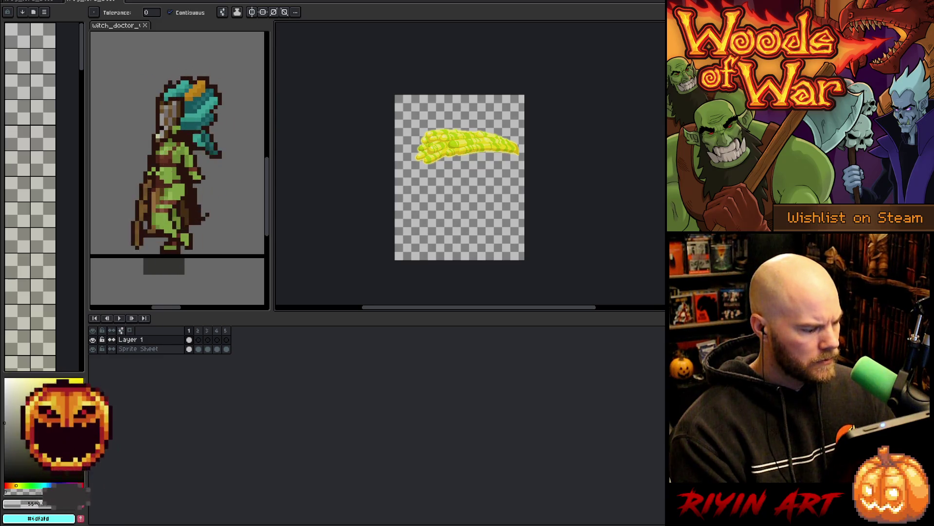
Fill Layer 1 with grey, lower its opacity, select all, then go back to the ice animation
click(454, 203)
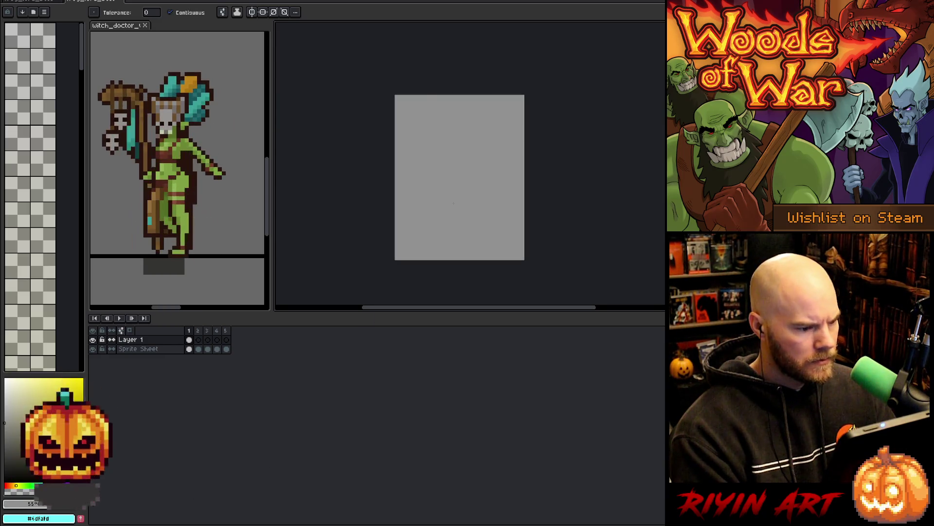
double_click(135, 342)
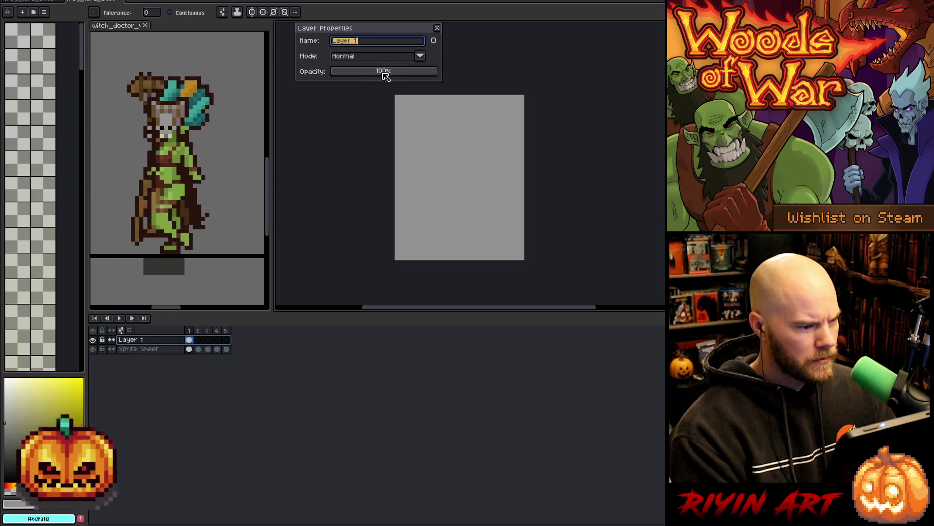
click(416, 71)
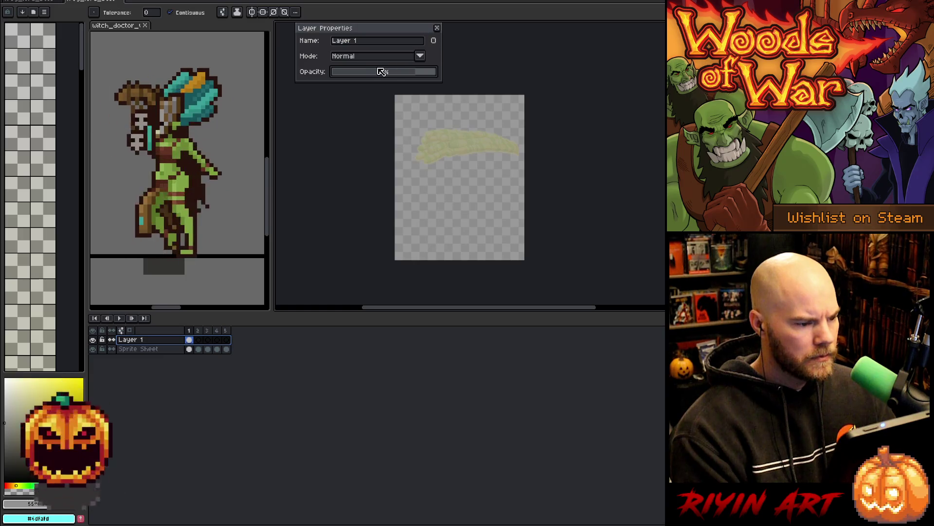
drag(382, 72, 412, 70)
click(437, 28)
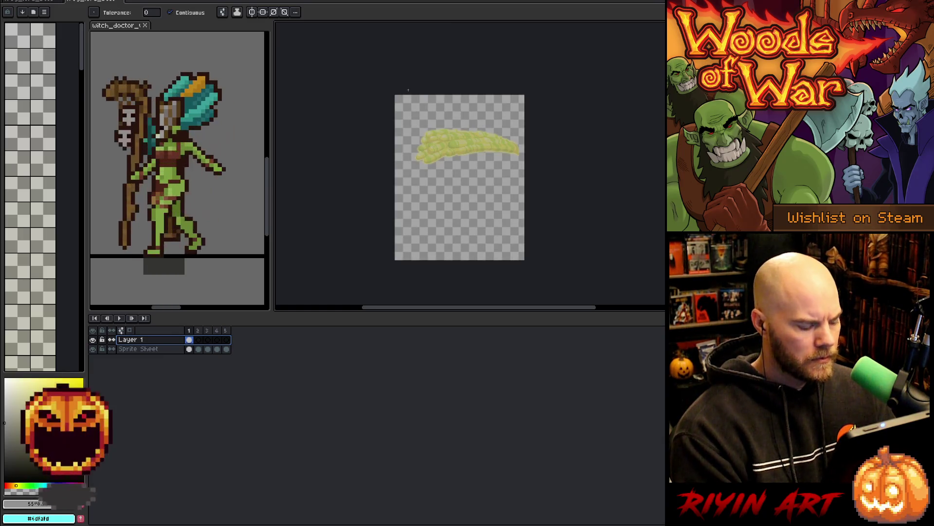
key(ctrl+a)
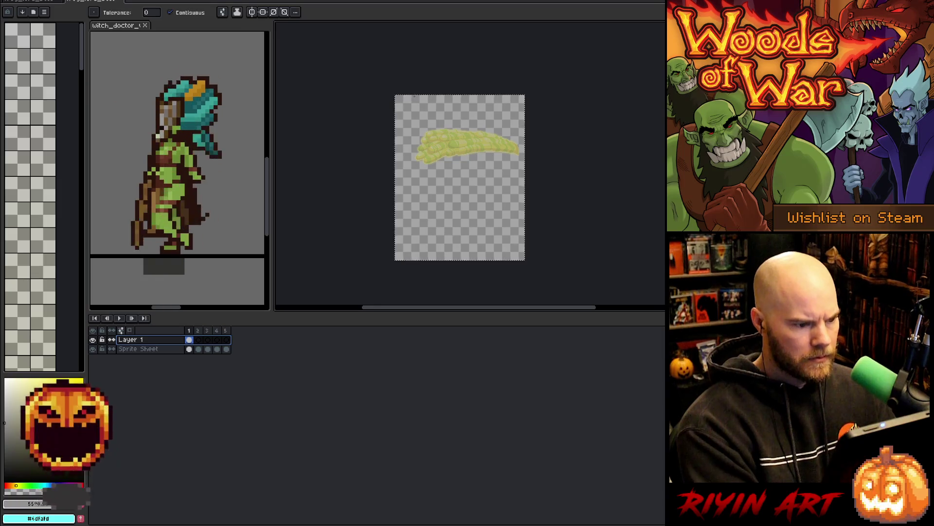
click(38, 3)
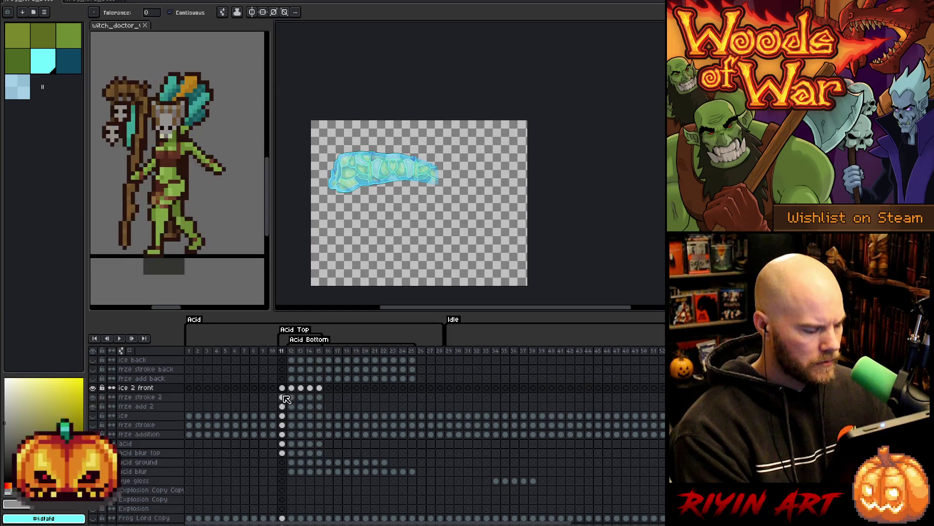
Add a new layer above ice 2 front and paste the acid art into its frame 11
key(shift+n)
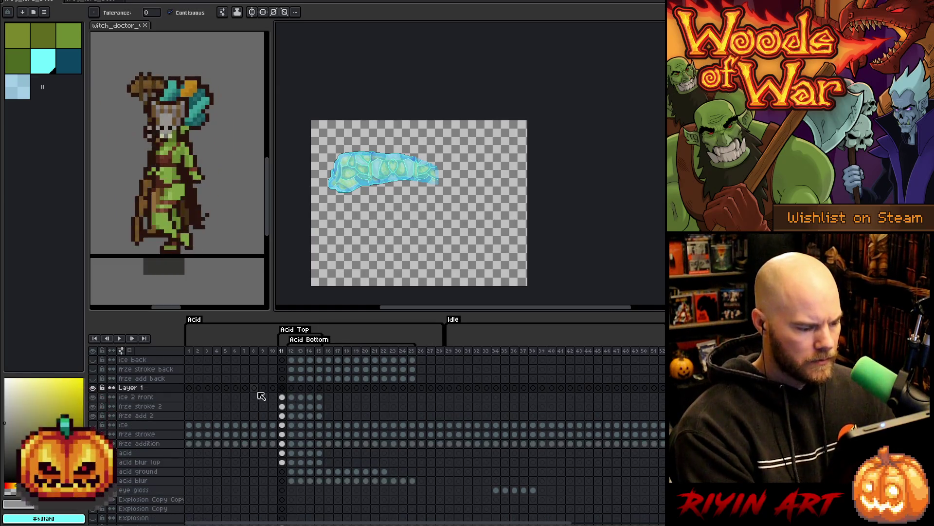
click(282, 388)
key(ctrl+v)
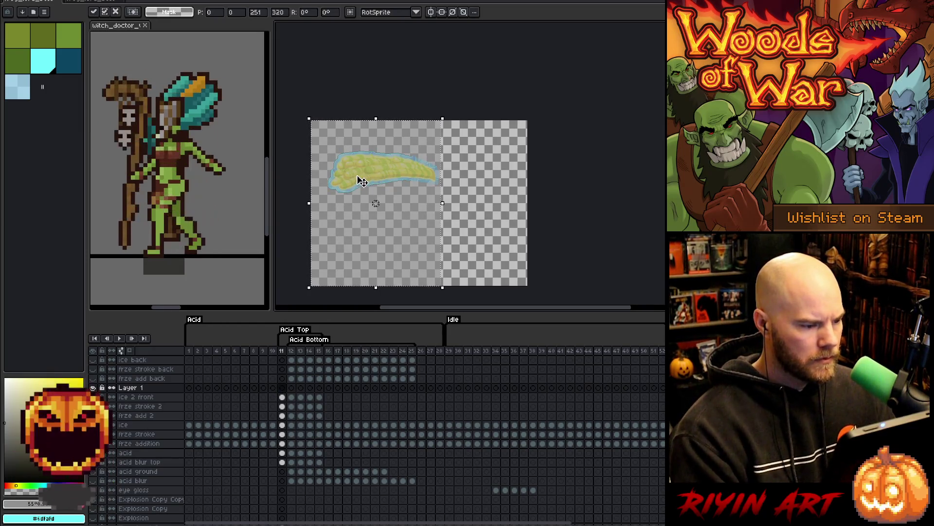
scroll(336, 169, up, 2)
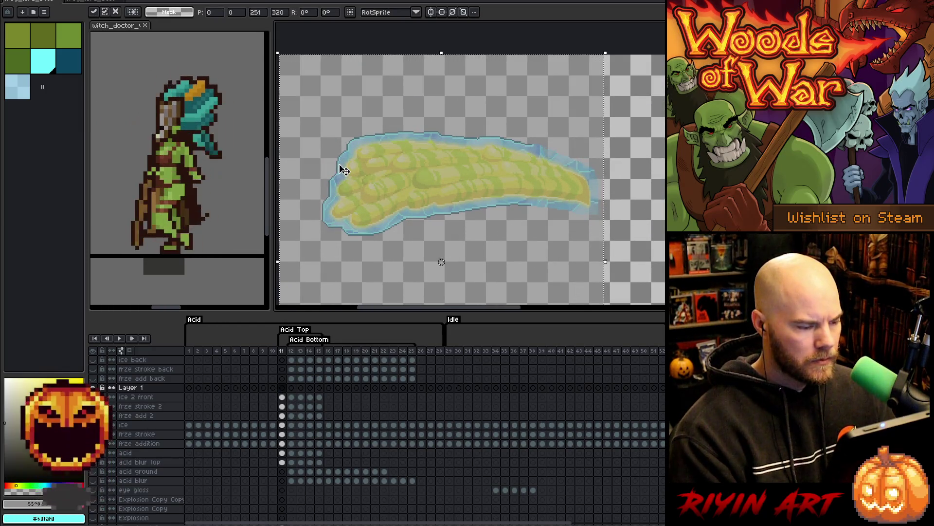
scroll(340, 170, down, 1)
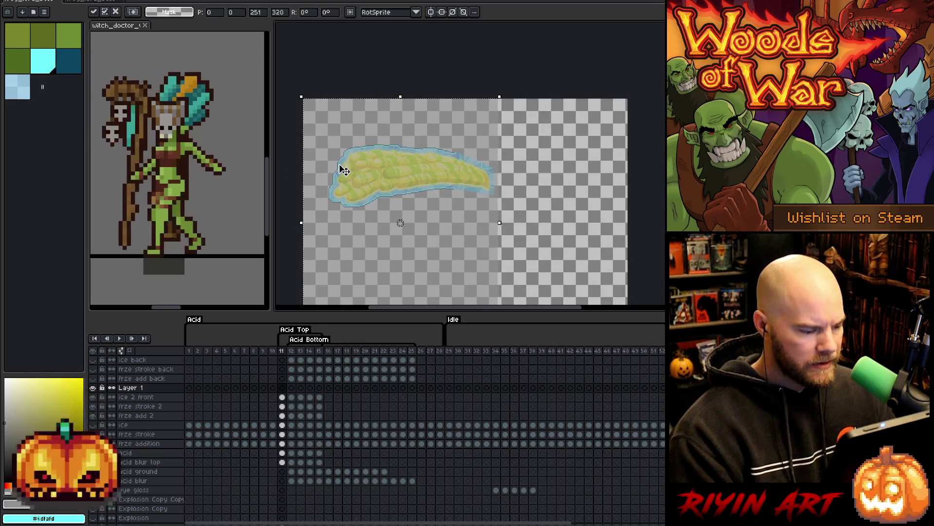
Step through frames 12 and 13 to compare the pasted acid with the ice art
key(period)
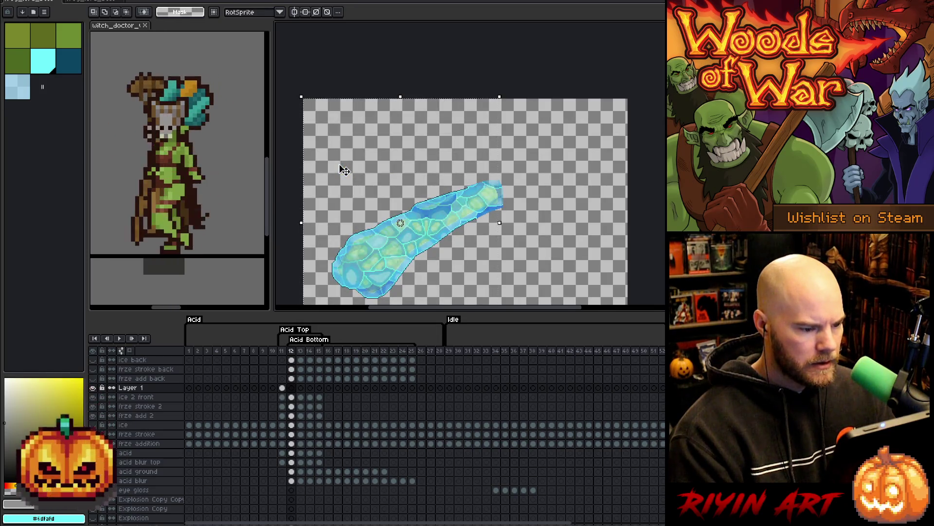
scroll(340, 169, down, 2)
scroll(380, 186, up, 3)
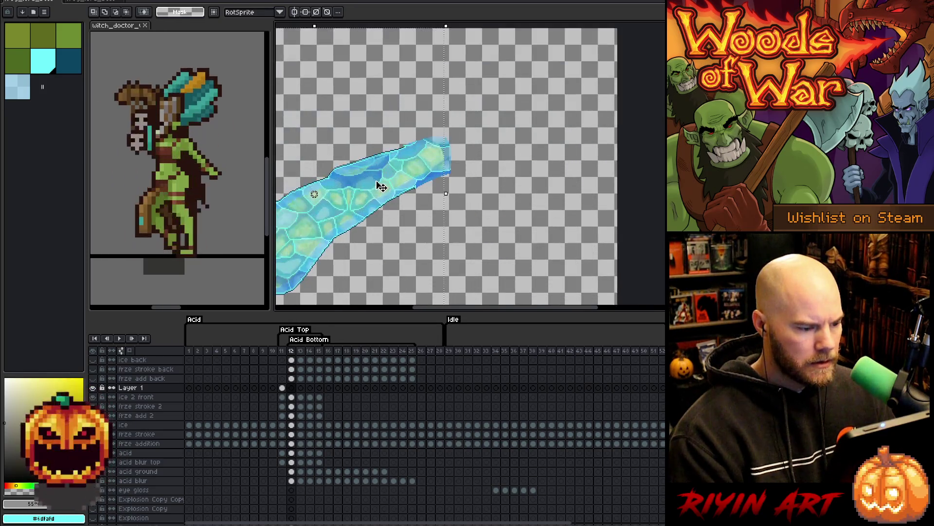
scroll(379, 186, down, 2)
scroll(390, 186, up, 3)
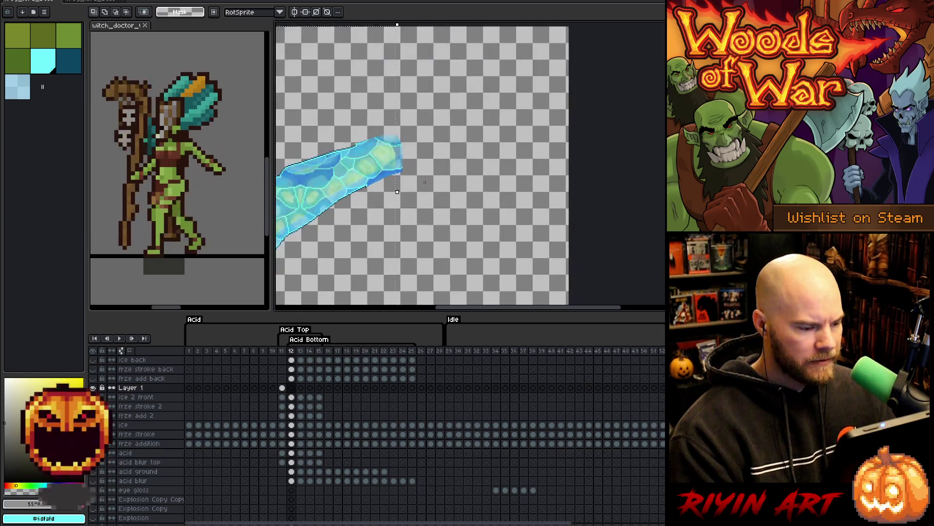
key(period)
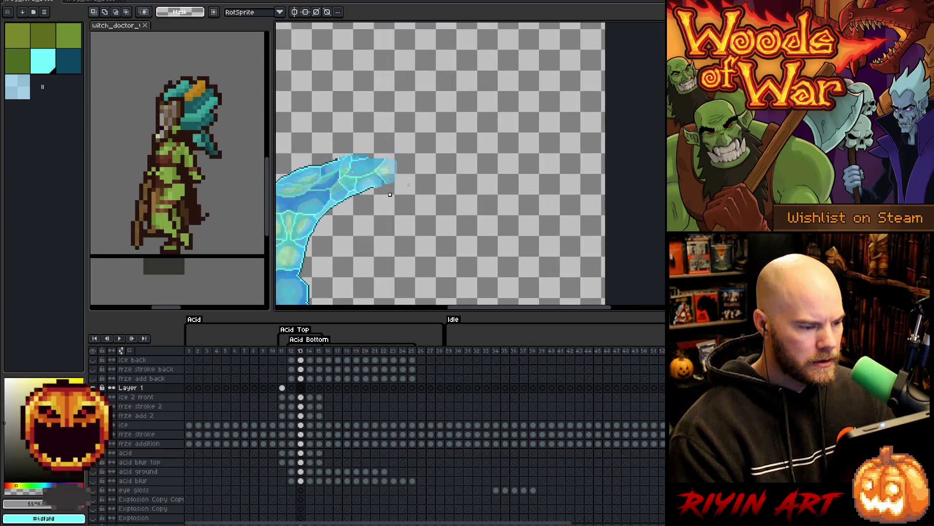
key(period)
key(comma)
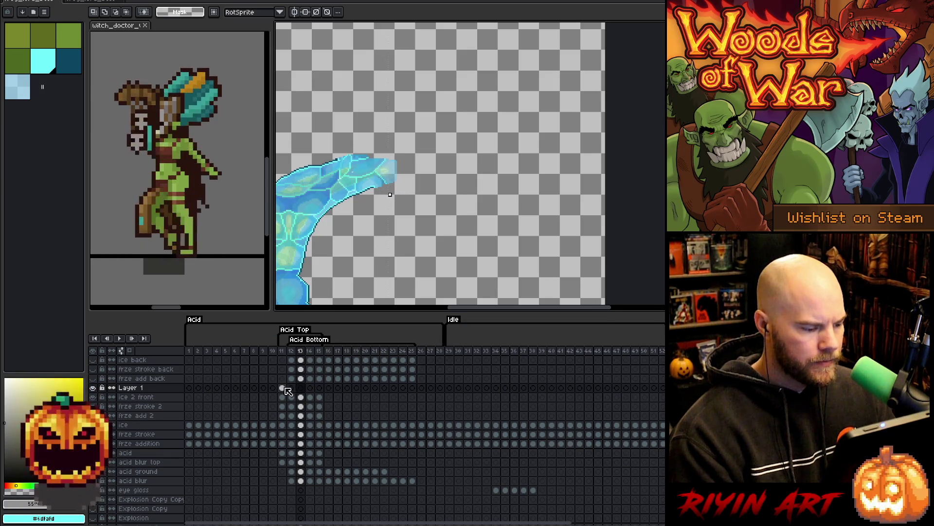
Link Layer 1's cels across frames 11–15 and narrow the acid art from its left side
drag(281, 387, 324, 392)
right_click(324, 392)
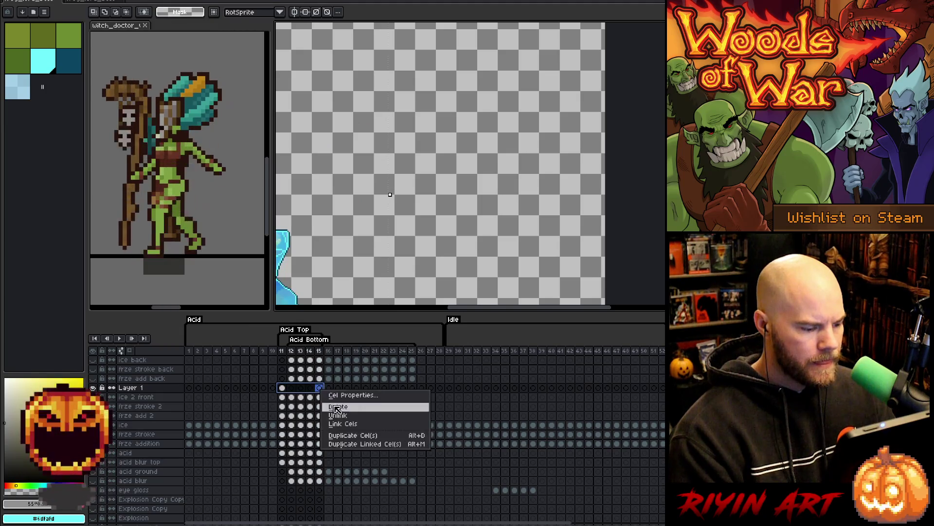
click(337, 423)
click(302, 387)
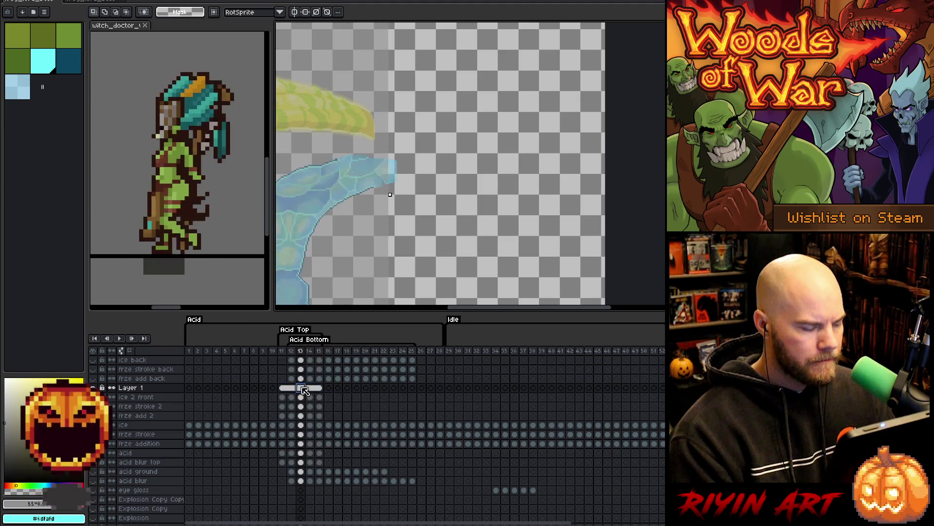
scroll(343, 183, up, 3)
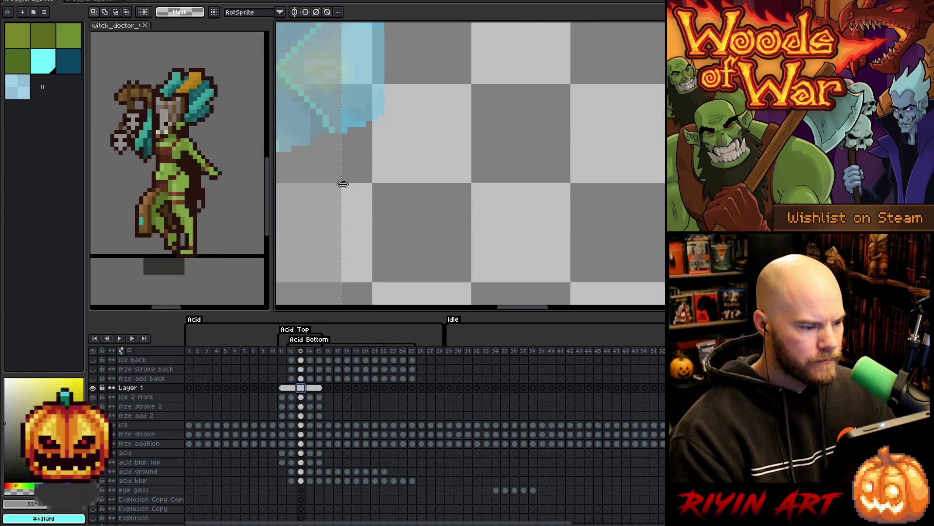
drag(345, 181, 391, 184)
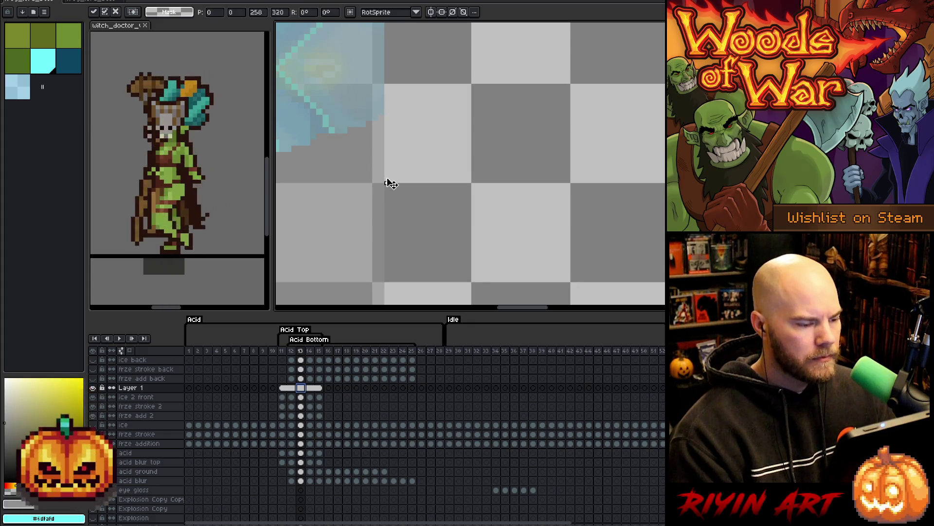
scroll(387, 181, down, 3)
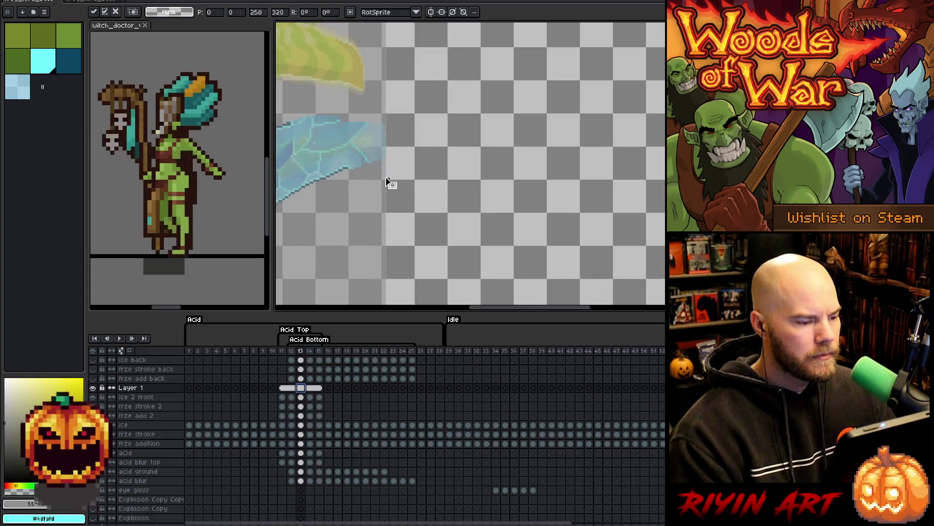
Step through frames 11–14 to check the acid against the ice, then select the whole canvas
key(comma)
scroll(375, 115, up, 2)
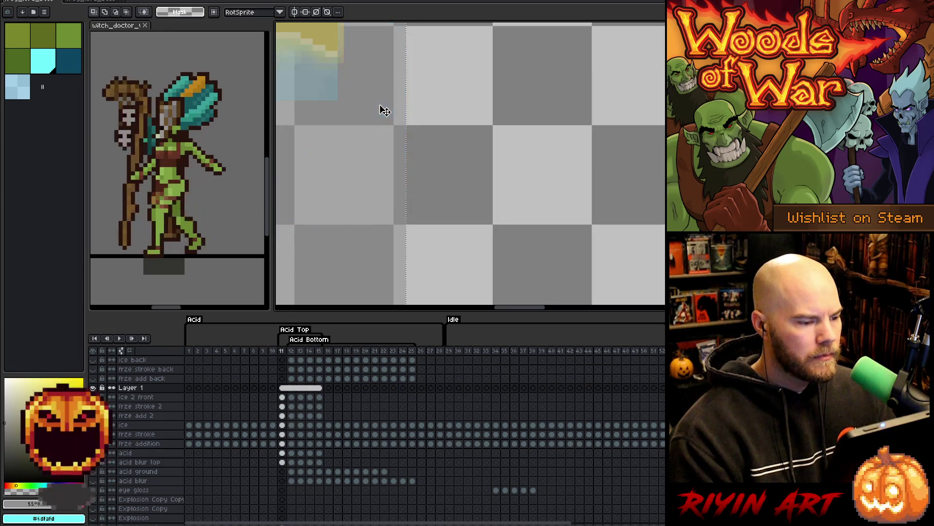
scroll(380, 111, down, 1)
scroll(377, 117, down, 1)
key(period)
key(period)
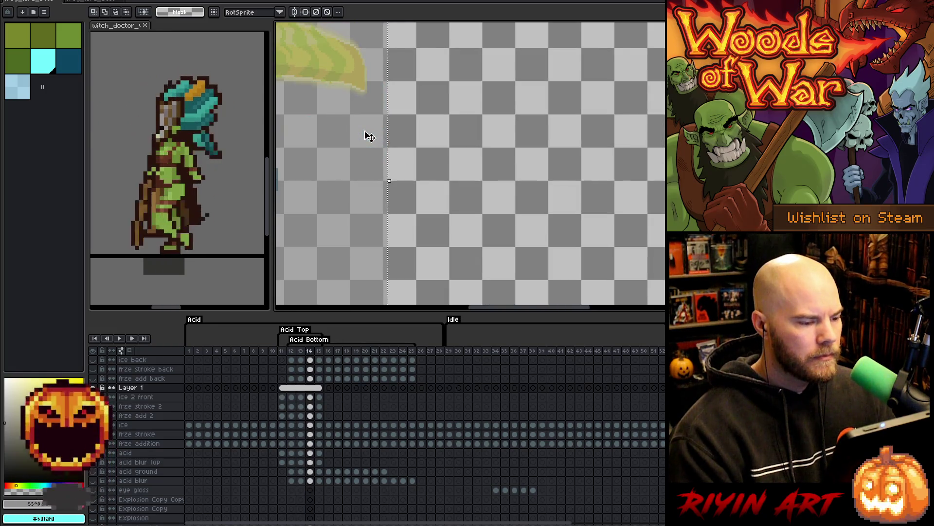
scroll(369, 137, down, 2)
key(comma)
key(comma)
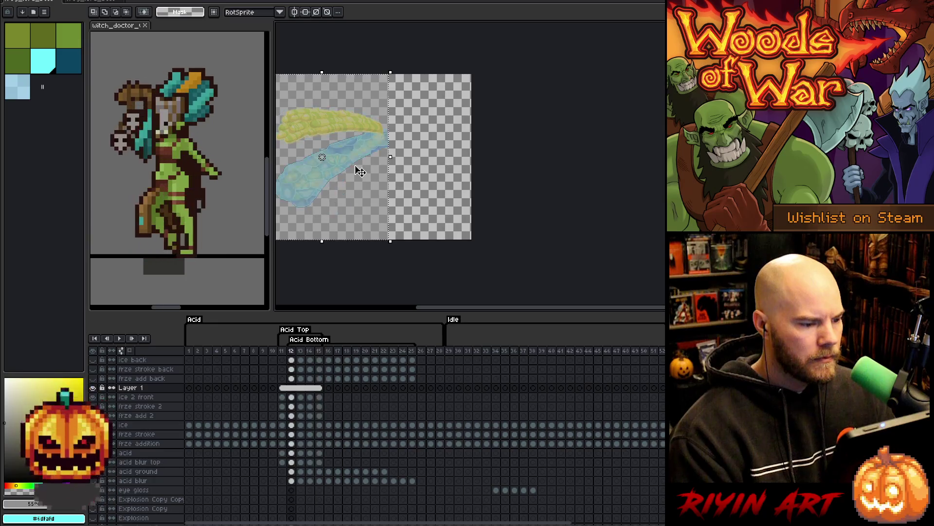
key(comma)
mouse_move(355, 171)
mouse_down()
mouse_move(458, 193)
mouse_move(438, 194)
mouse_up()
key(ctrl+a)
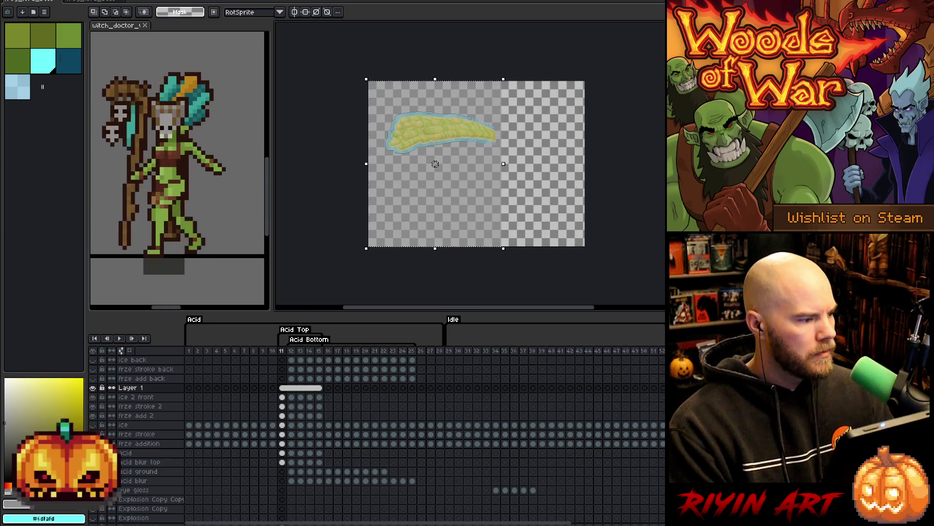
Crop the sprite to the selection and hide Layer 1
key(alt+s)
key(r)
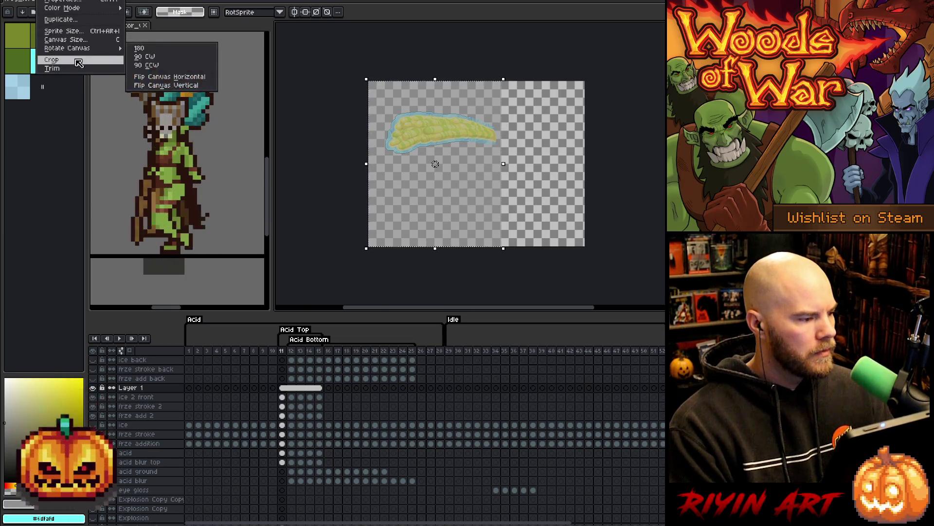
key(Return)
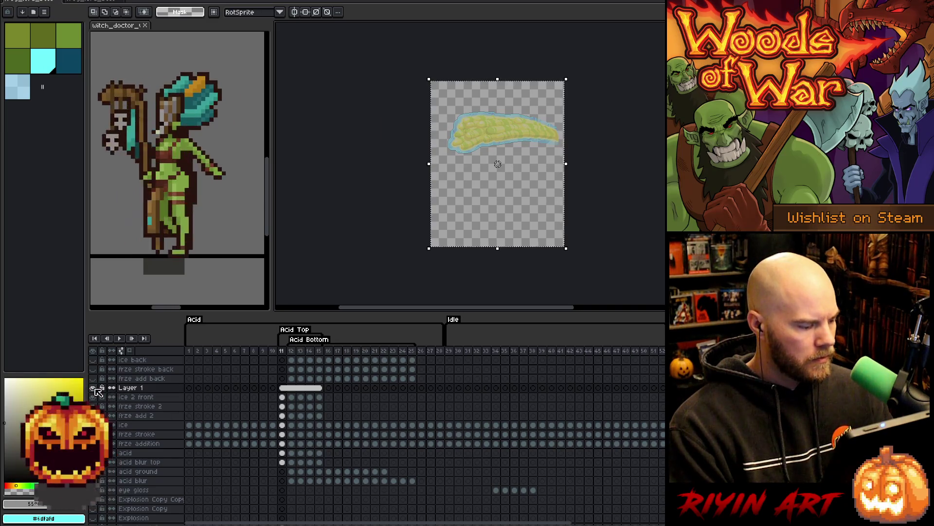
click(93, 388)
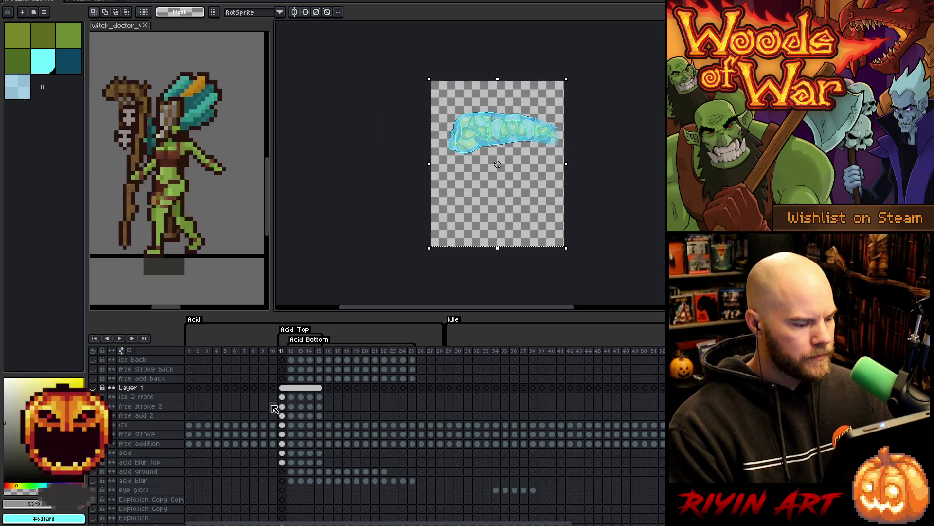
Export the Acid Top tagged frames as sprite sheet frog_lord_boss_front_acid_ice.png
click(10, 2)
mouse_move(22, 67)
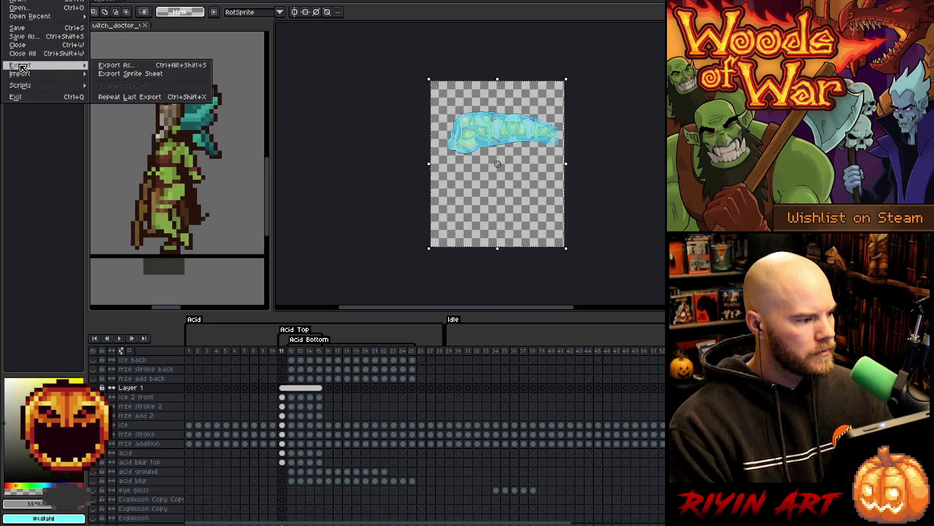
click(134, 74)
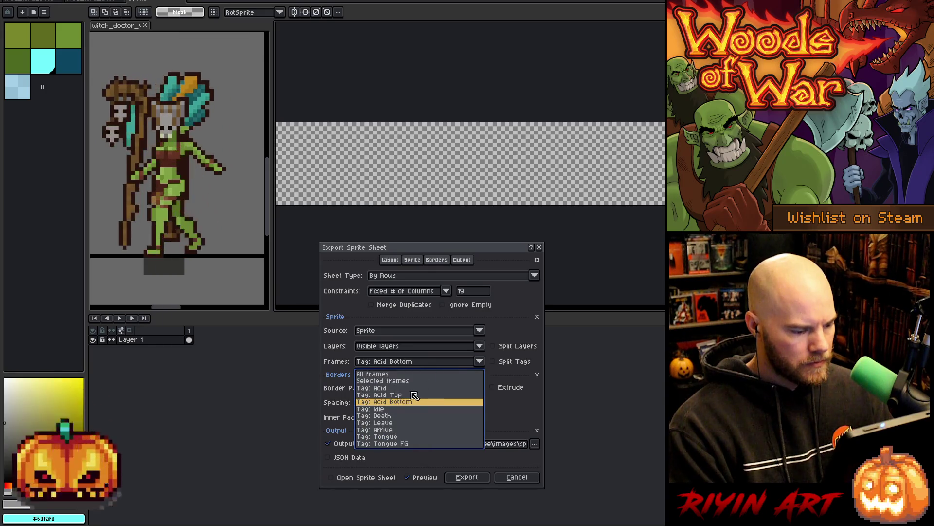
click(411, 395)
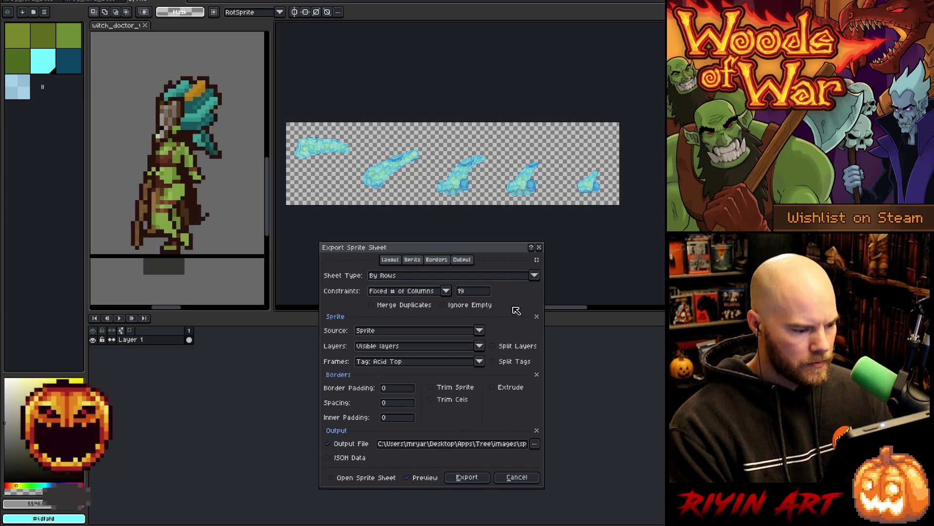
click(534, 444)
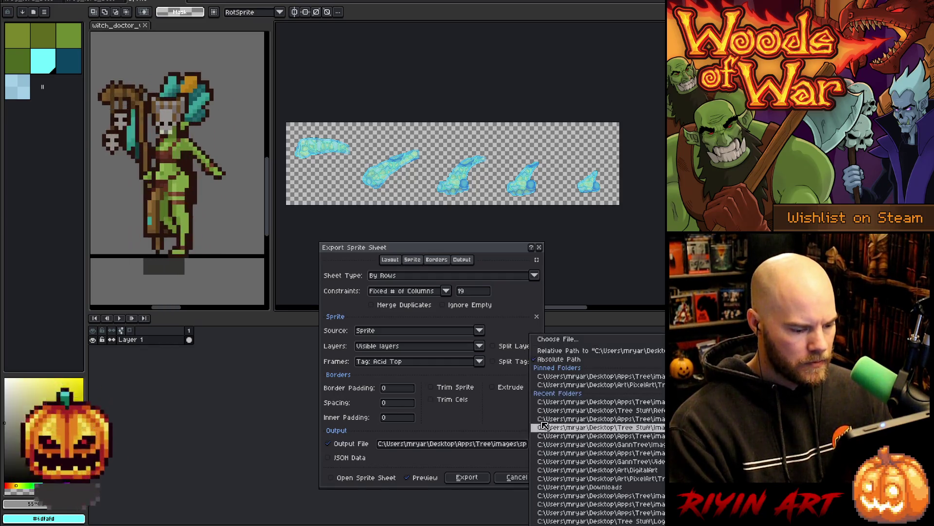
click(539, 334)
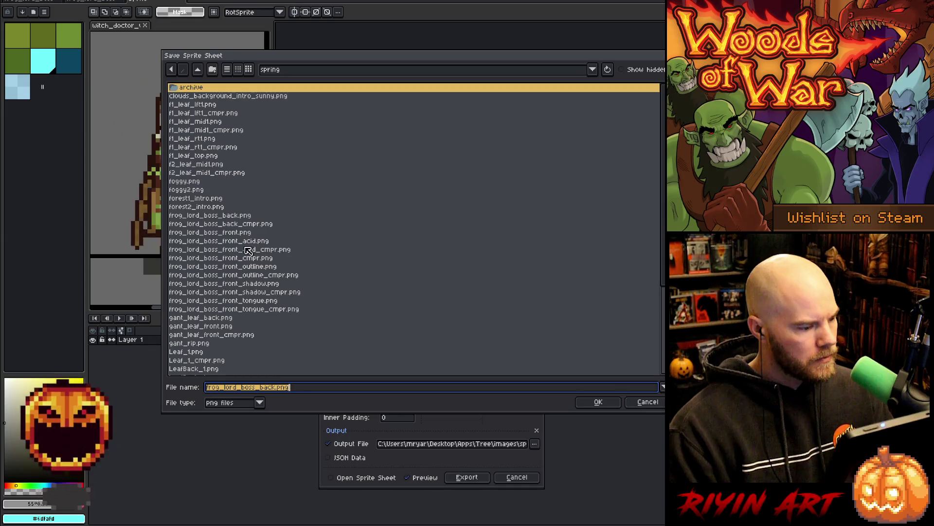
click(252, 241)
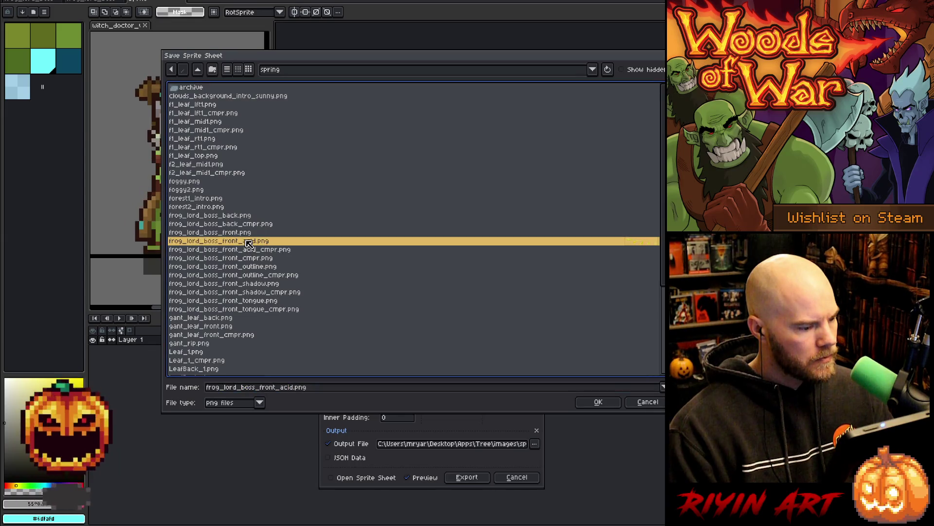
click(294, 387)
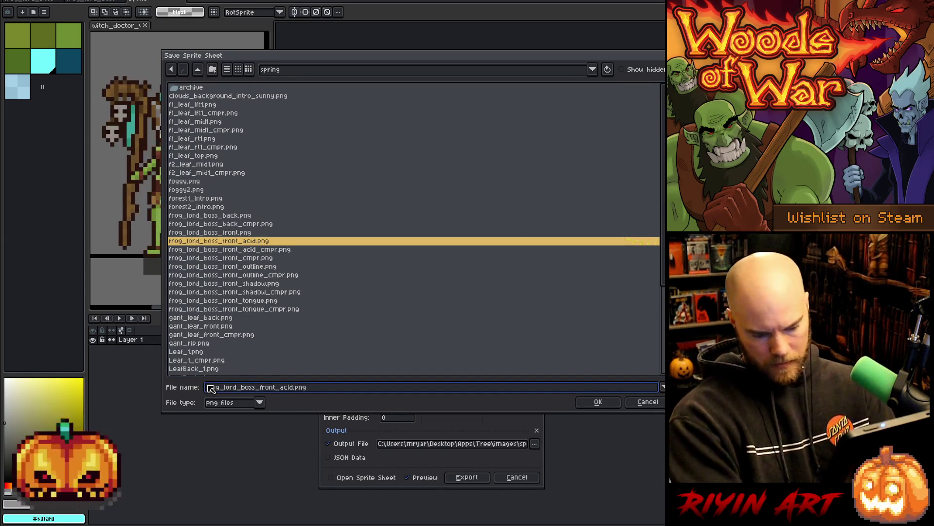
text(_ice)
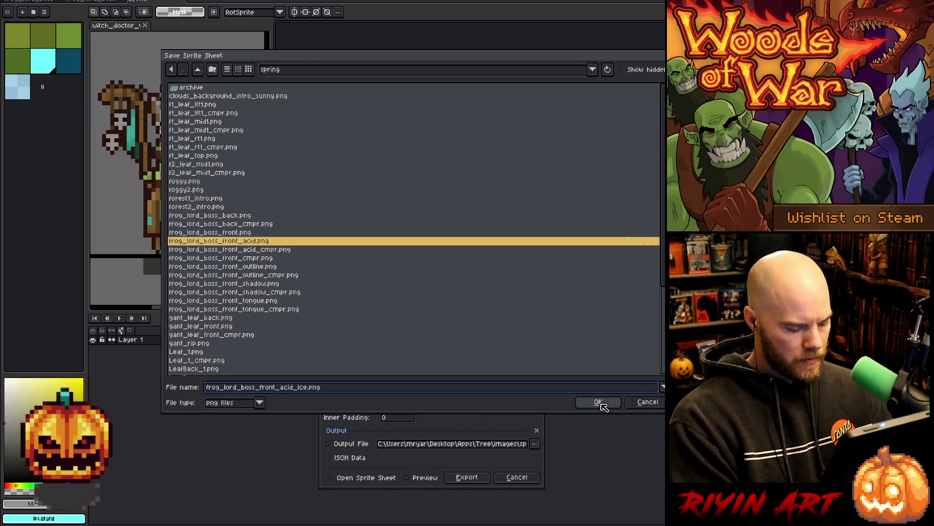
click(599, 402)
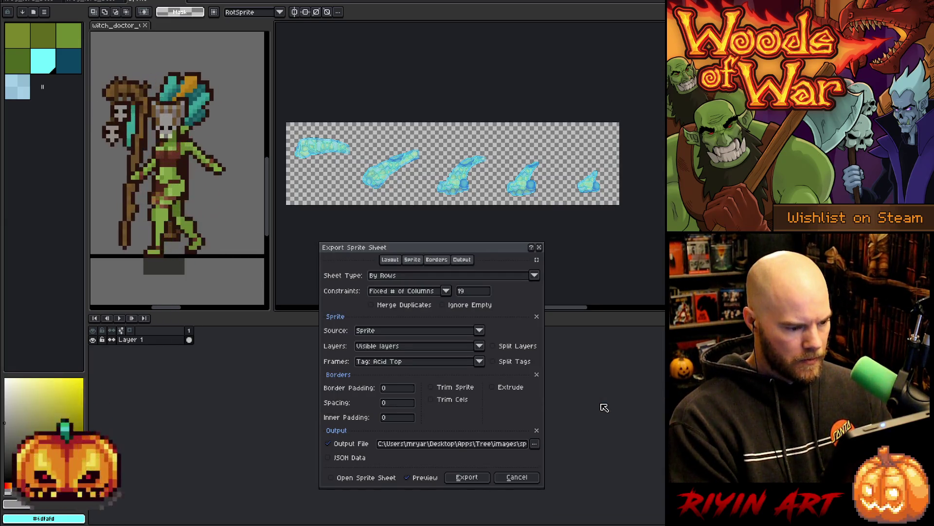
click(476, 480)
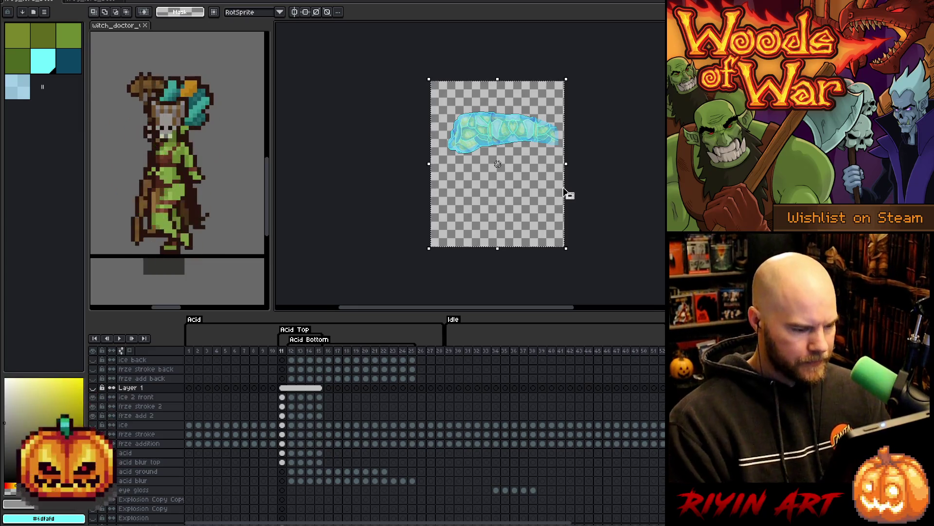
Undo the crop, delete Layer 1, hide ice 2 front to compare, and clear the selection
key(ctrl+z)
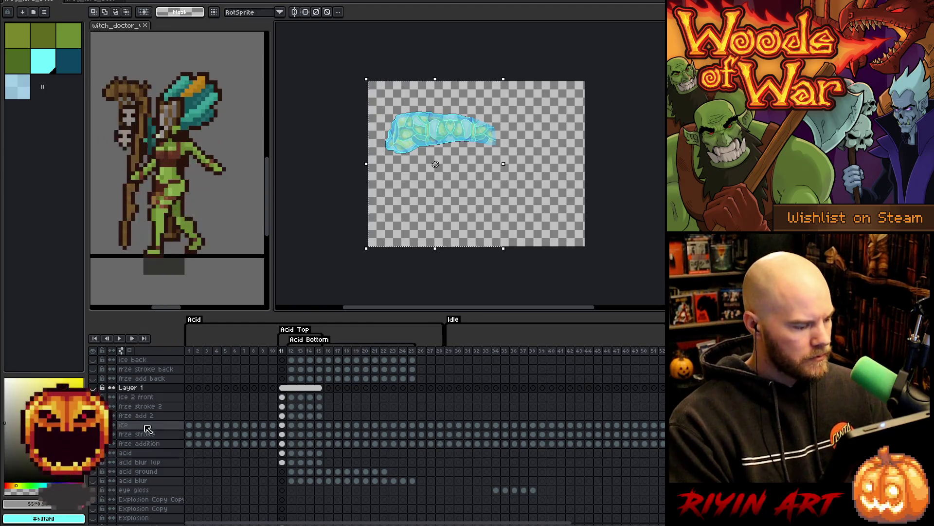
right_click(124, 388)
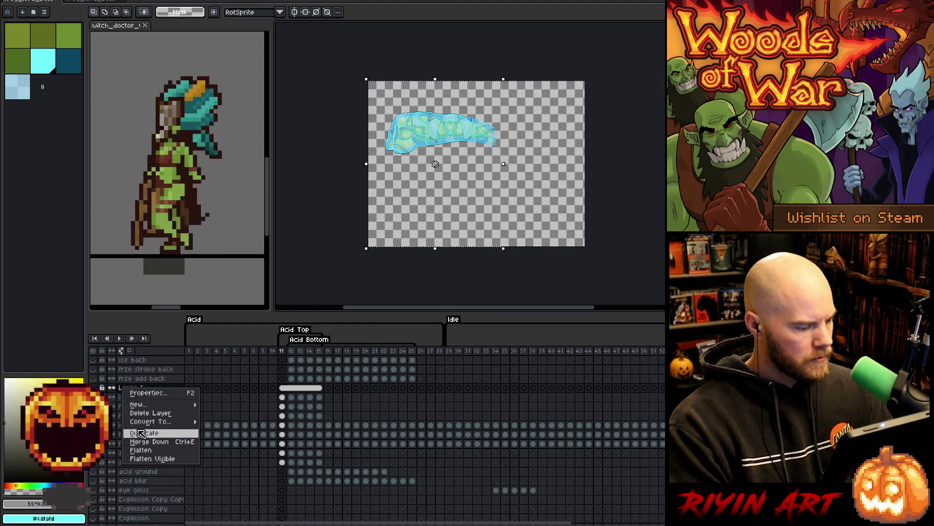
click(143, 415)
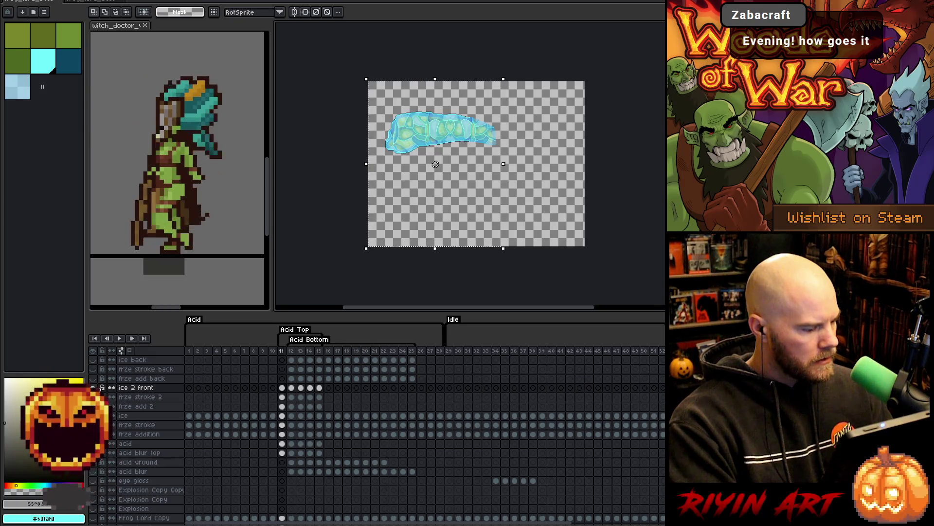
click(93, 388)
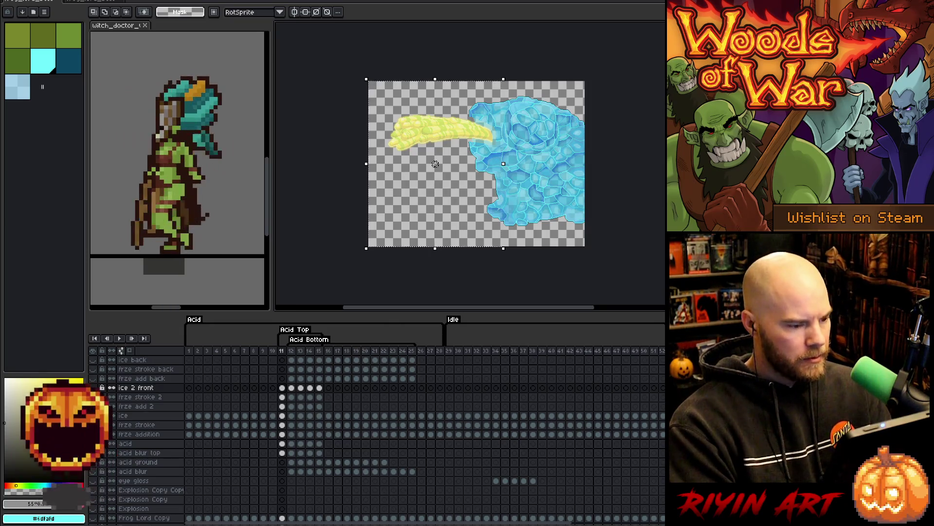
key(ctrl+d)
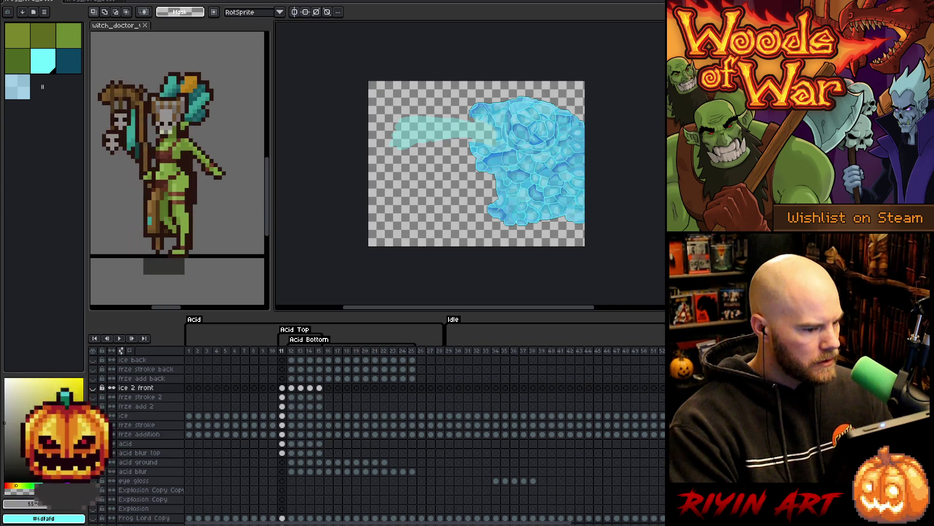
Make the Frog Lord layer visible beneath the translucent ice on frame 11
scroll(378, 438, down, 1)
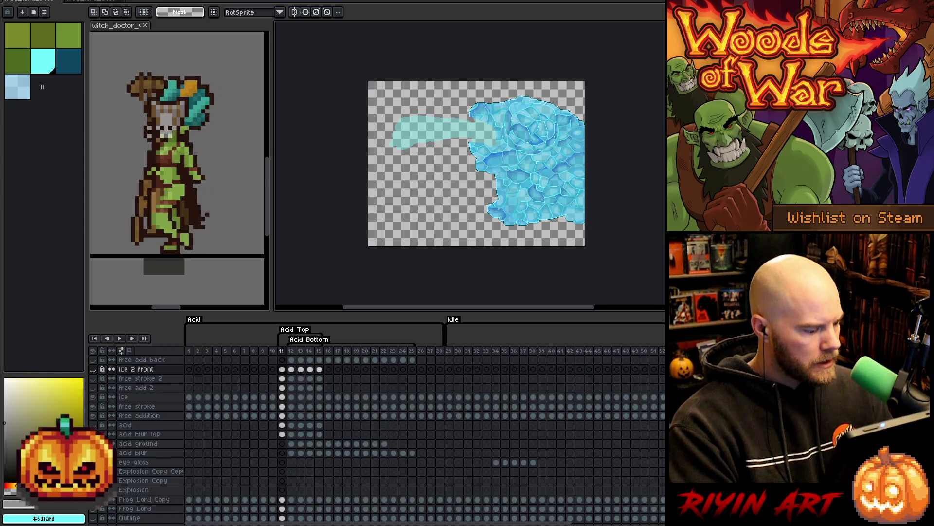
click(96, 508)
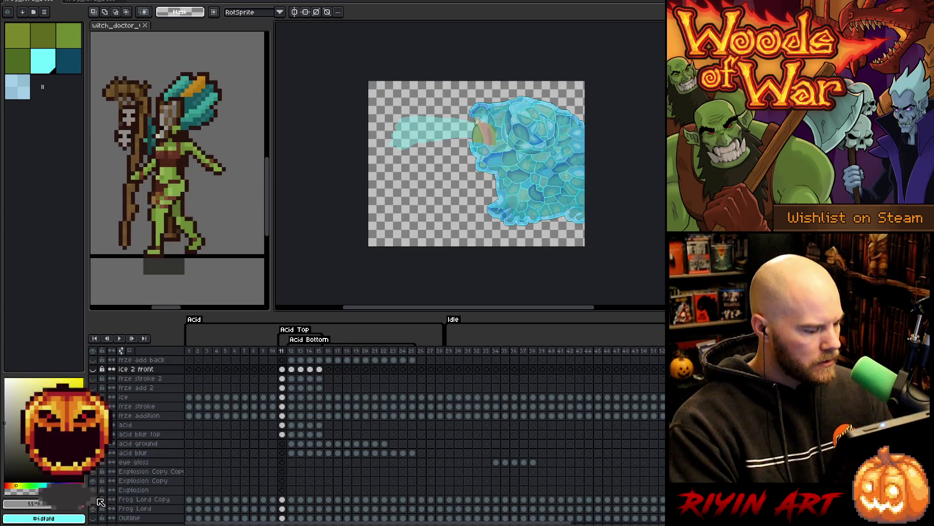
scroll(101, 503, down, 3)
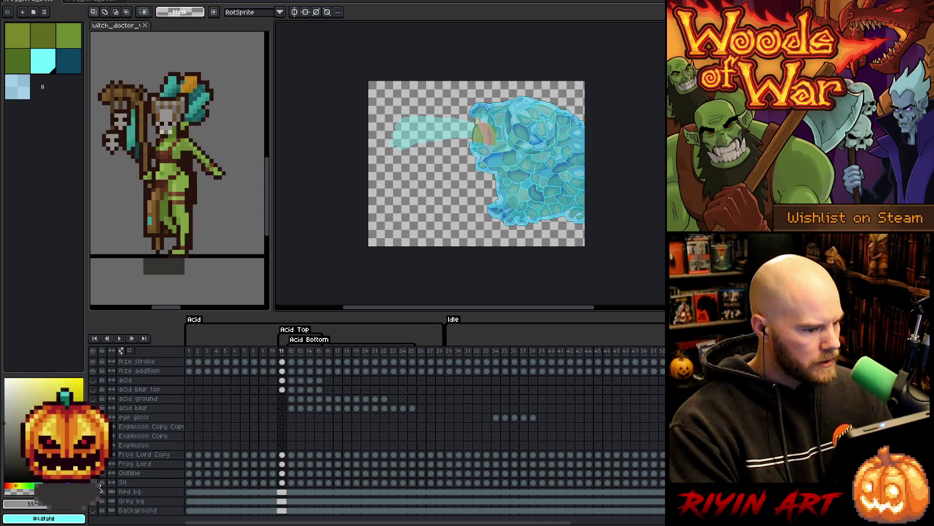
scroll(101, 502, up, 4)
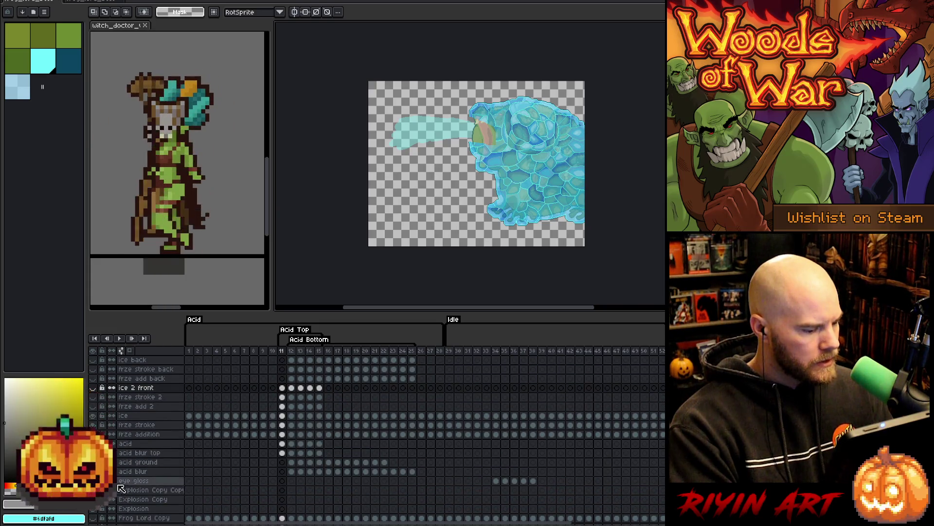
scroll(256, 524, right, 10)
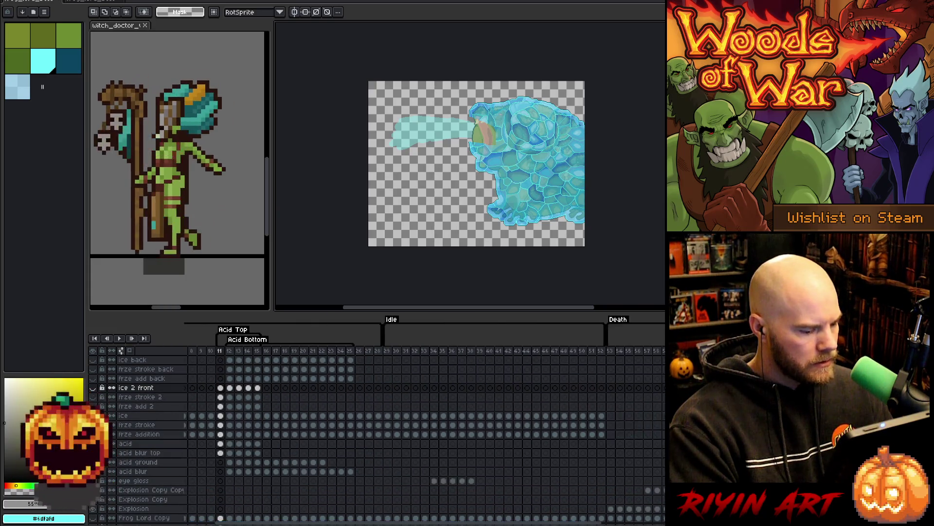
scroll(424, 421, left, 10)
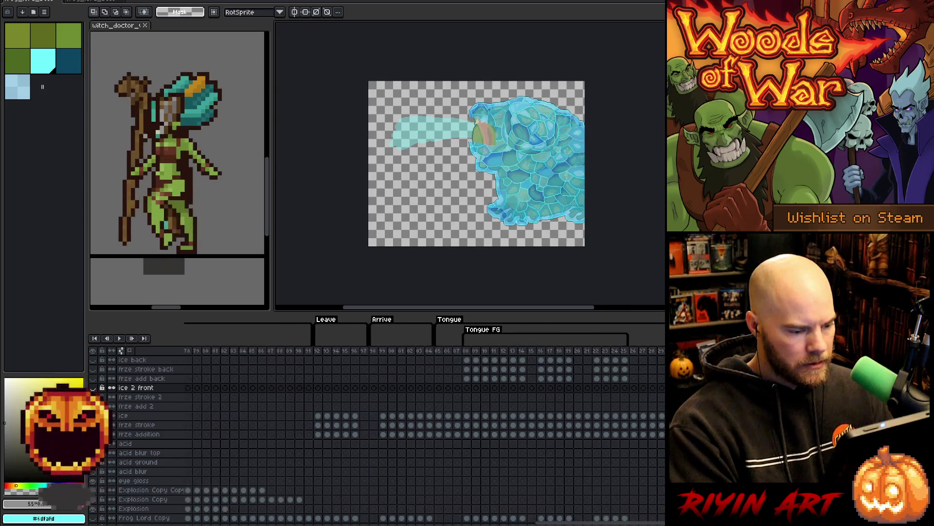
scroll(275, 448, left, 1)
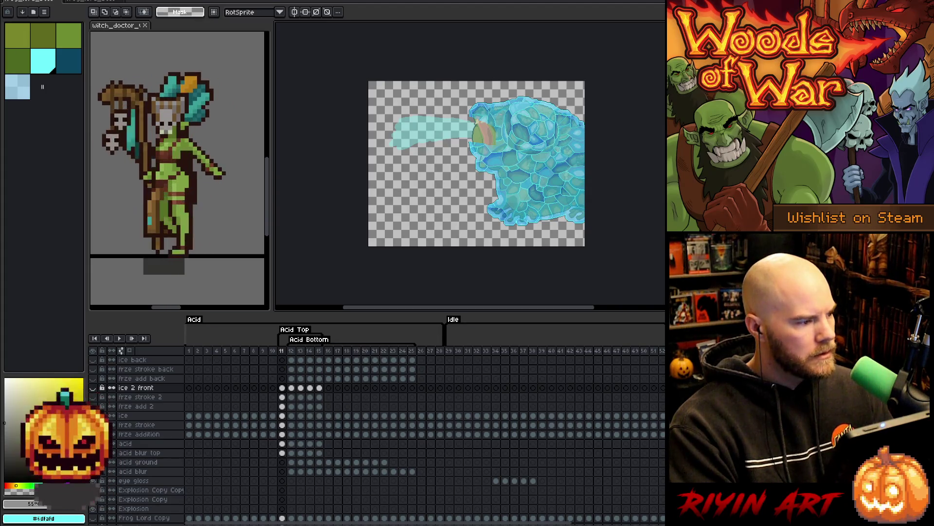
key(alt+f)
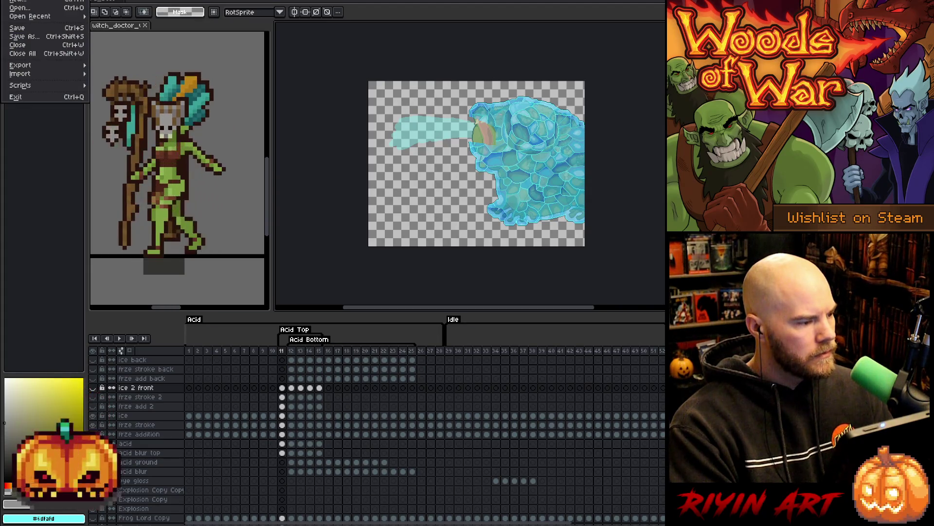
Set up a sprite sheet export that includes all frames
click(20, 65)
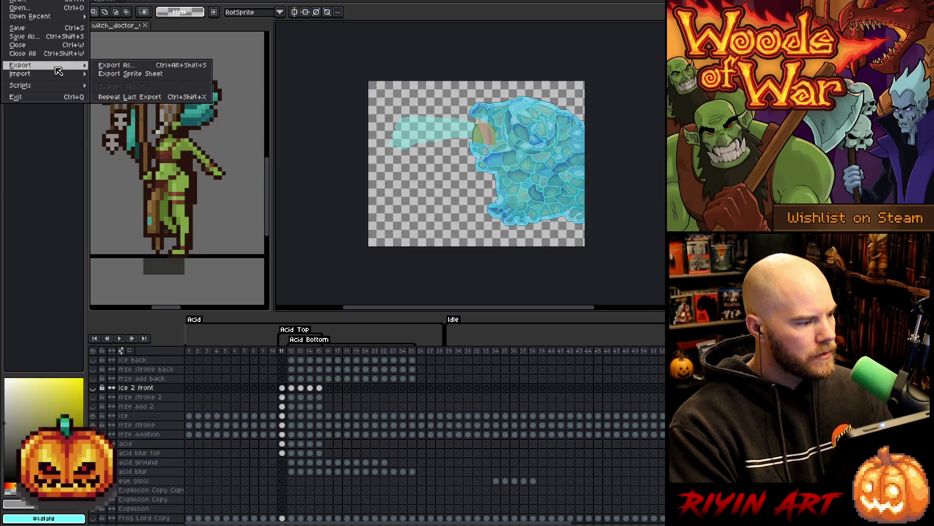
click(112, 67)
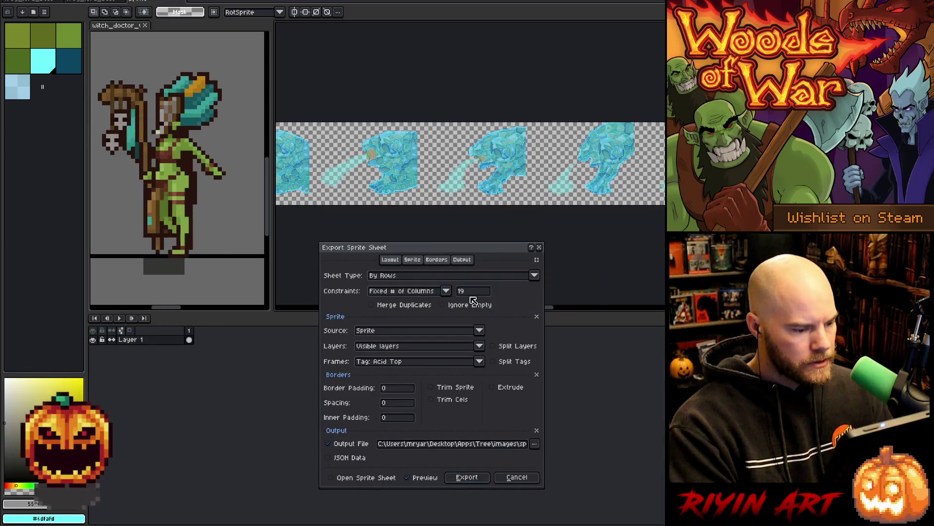
click(417, 362)
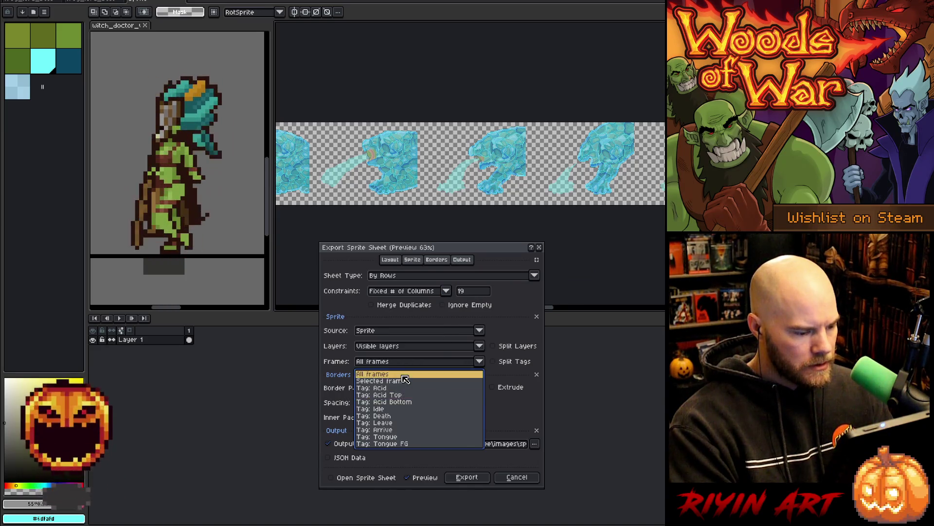
click(403, 375)
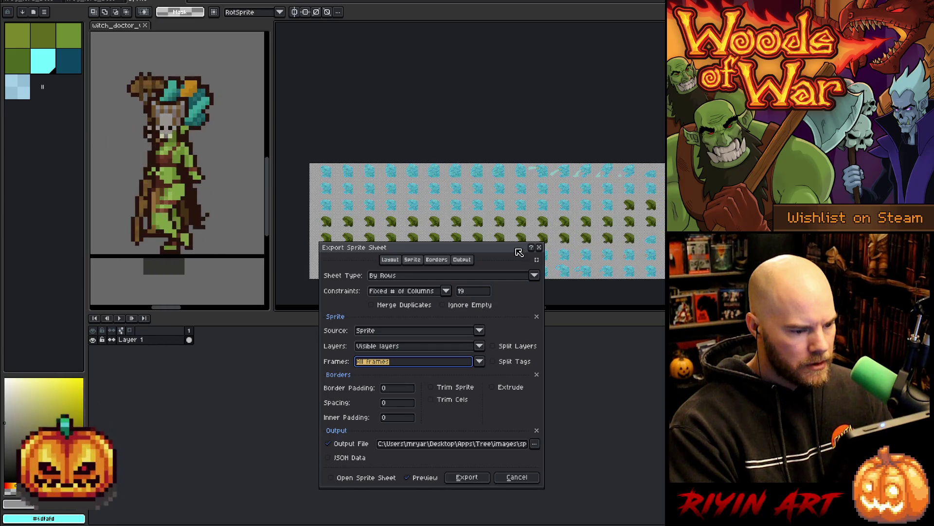
mouse_move(519, 252)
mouse_down()
mouse_move(551, 340)
mouse_move(567, 216)
mouse_move(566, 233)
mouse_up()
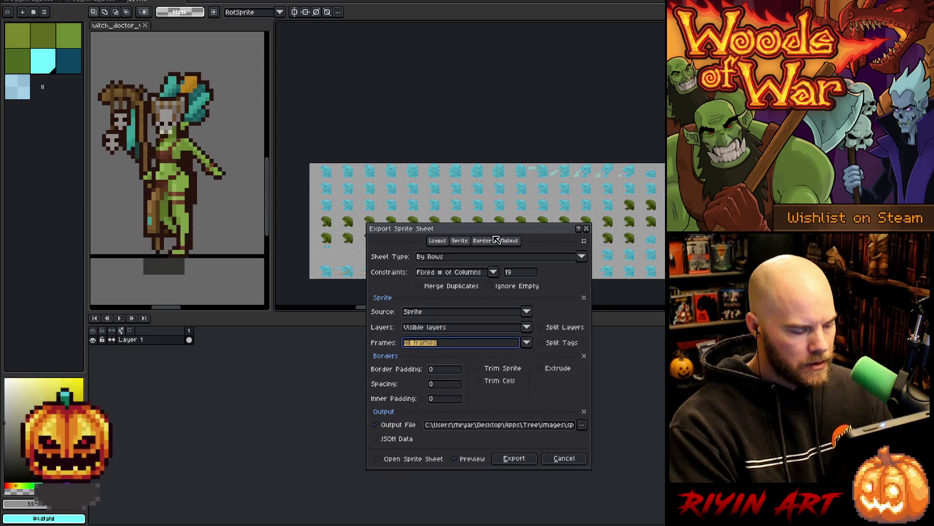
Save the sheet as frog_lord_boss_front_ice.png and export it
click(583, 423)
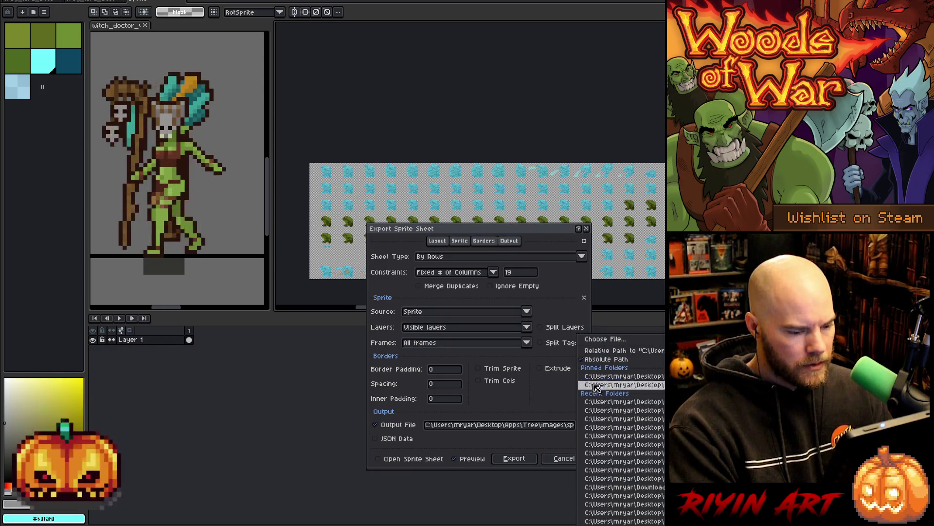
click(612, 345)
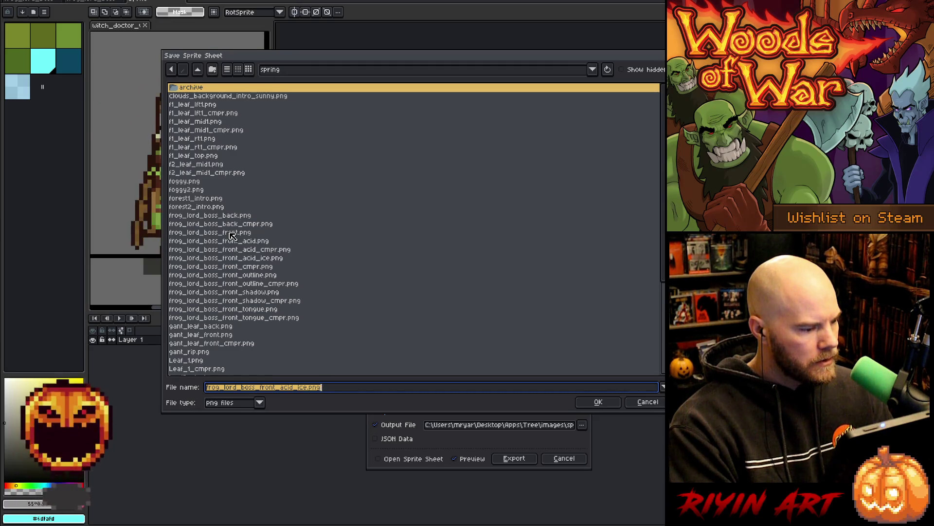
click(232, 233)
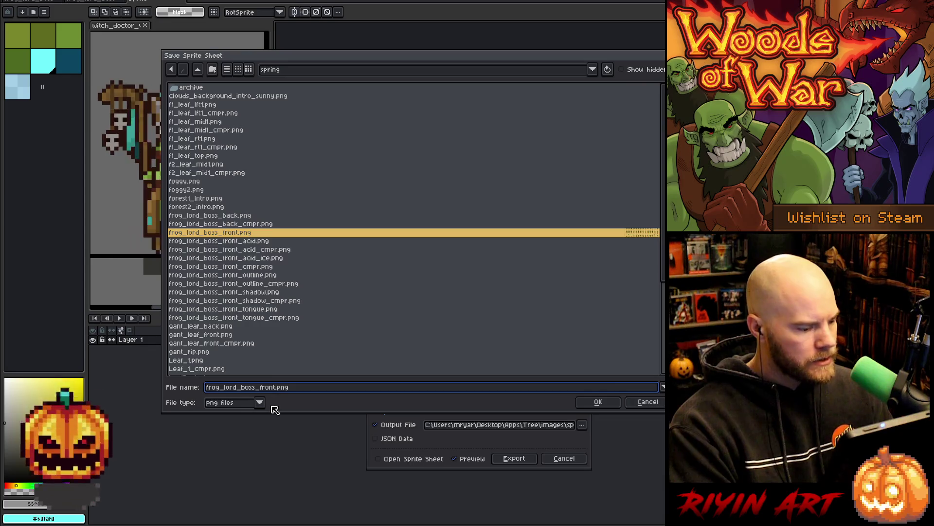
key(Left)
key(Left)
key(Left)
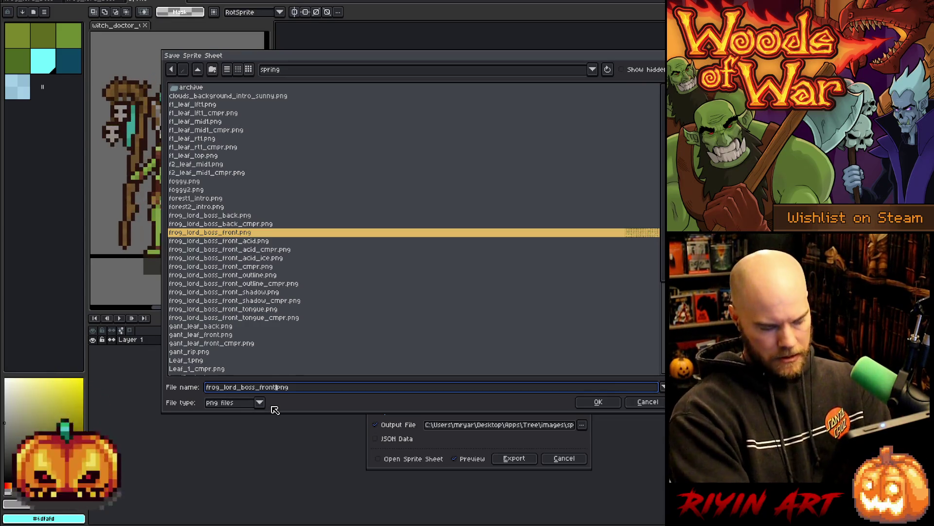
text(_ice)
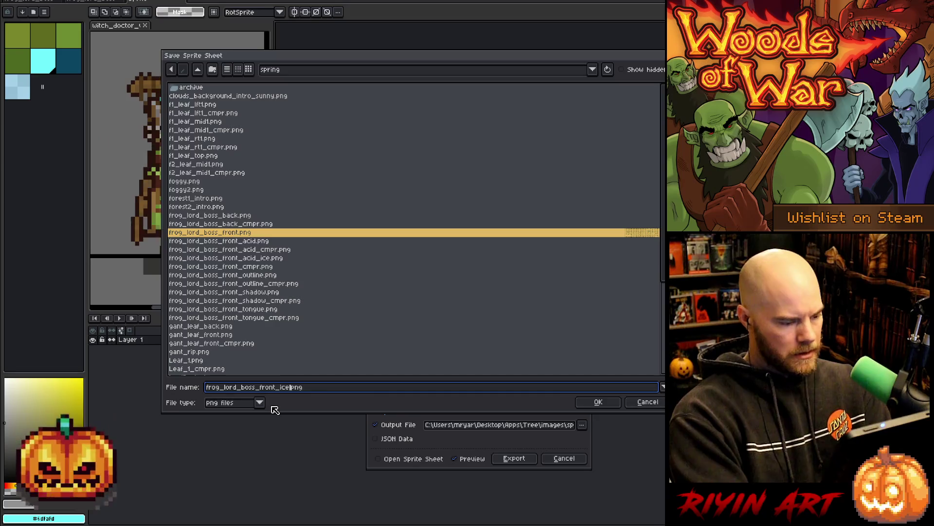
click(598, 402)
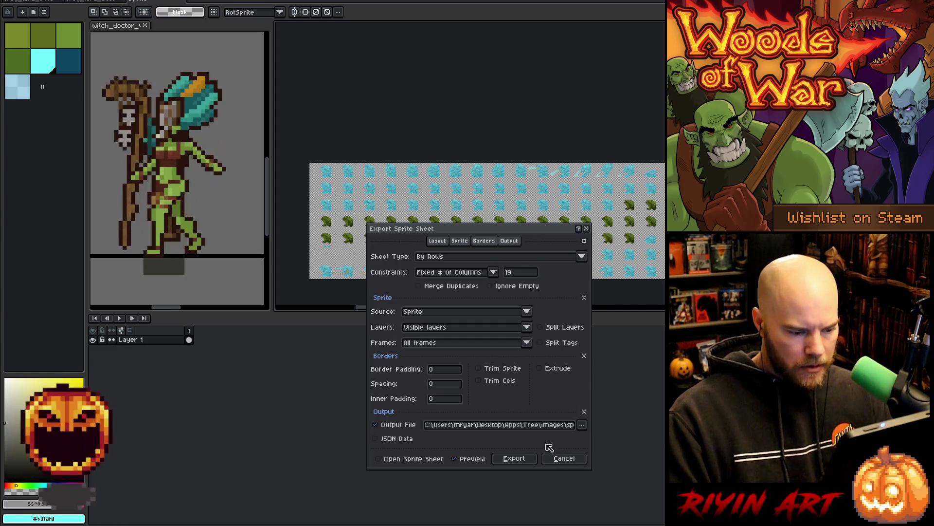
drag(547, 425, 590, 425)
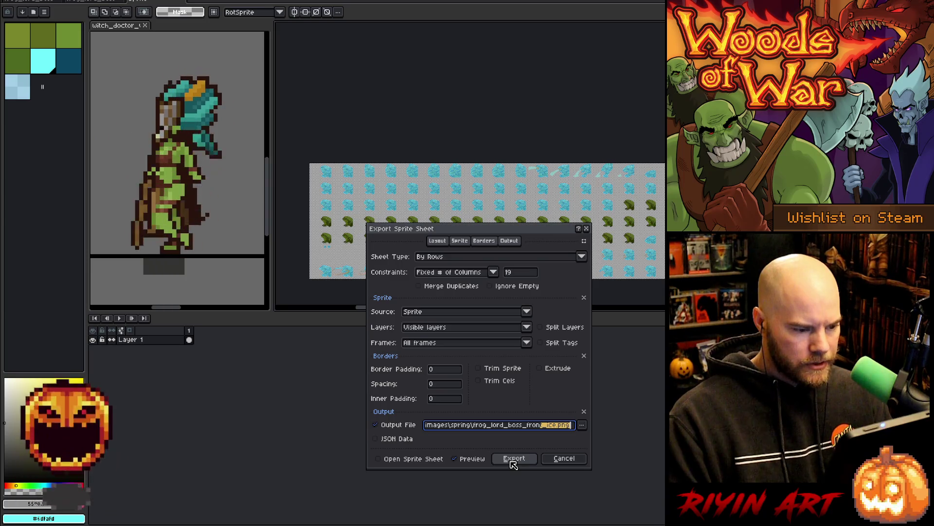
click(513, 459)
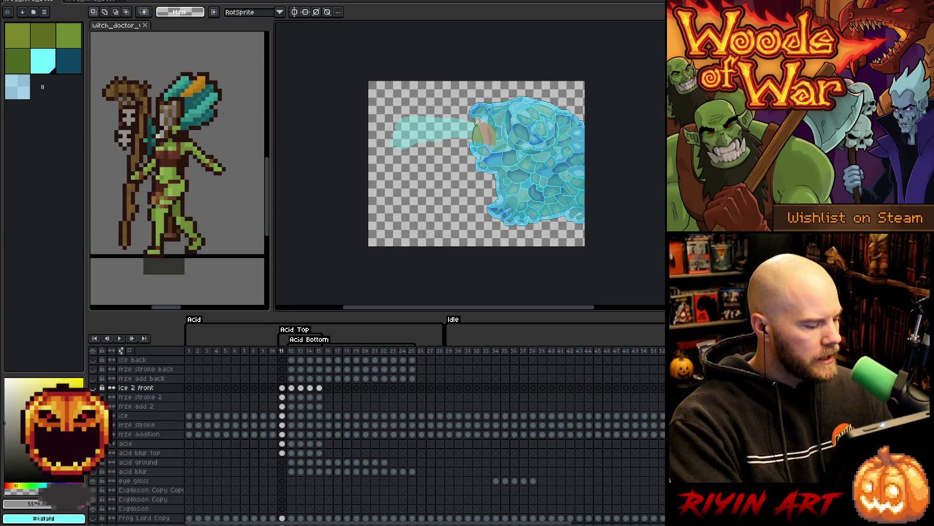
Hide the acid stream and ice layers, move the back ice cels onto the front layers, then go to frame 12
click(92, 453)
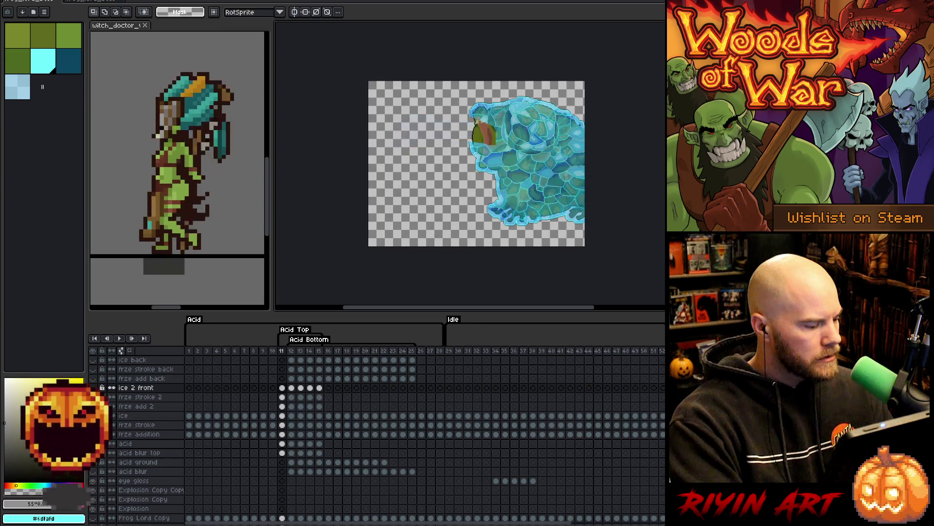
click(93, 415)
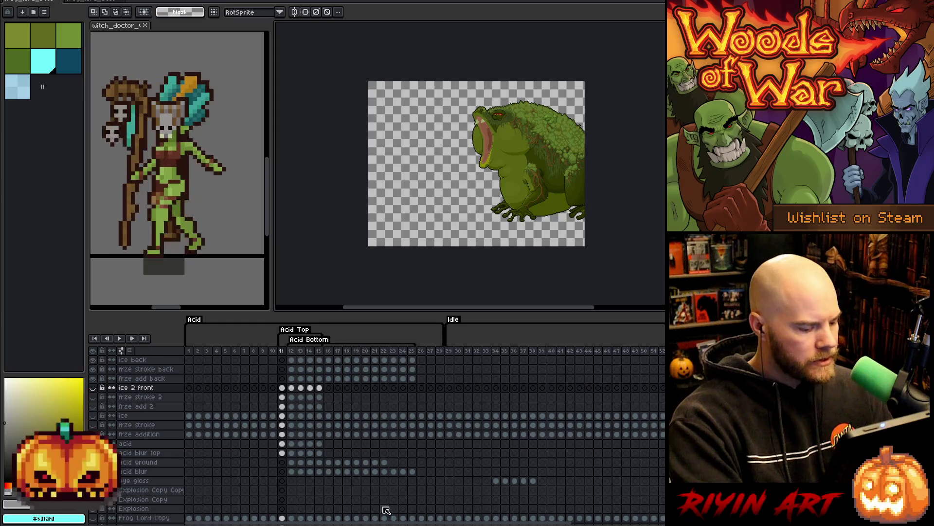
drag(390, 519, 705, 519)
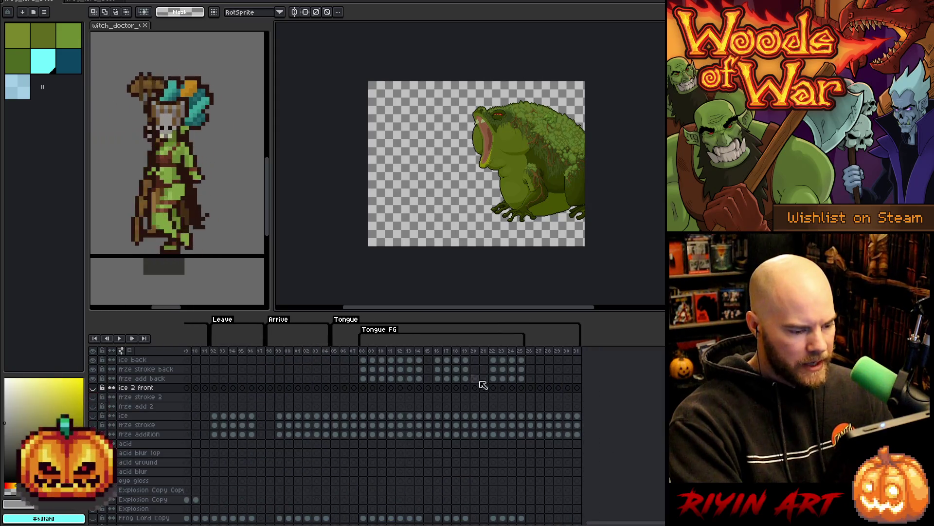
mouse_move(521, 360)
mouse_down()
mouse_move(366, 380)
mouse_move(381, 386)
mouse_move(385, 408)
mouse_up()
drag(618, 523, 243, 523)
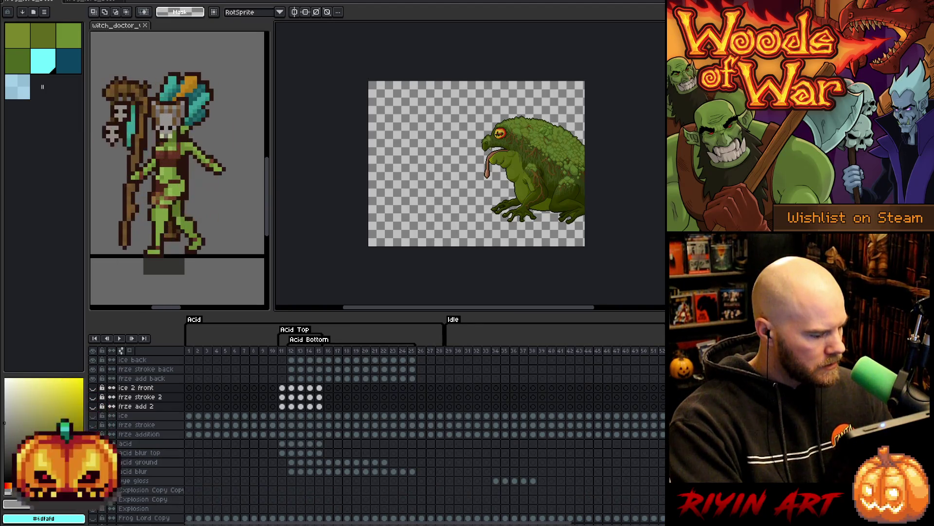
click(294, 353)
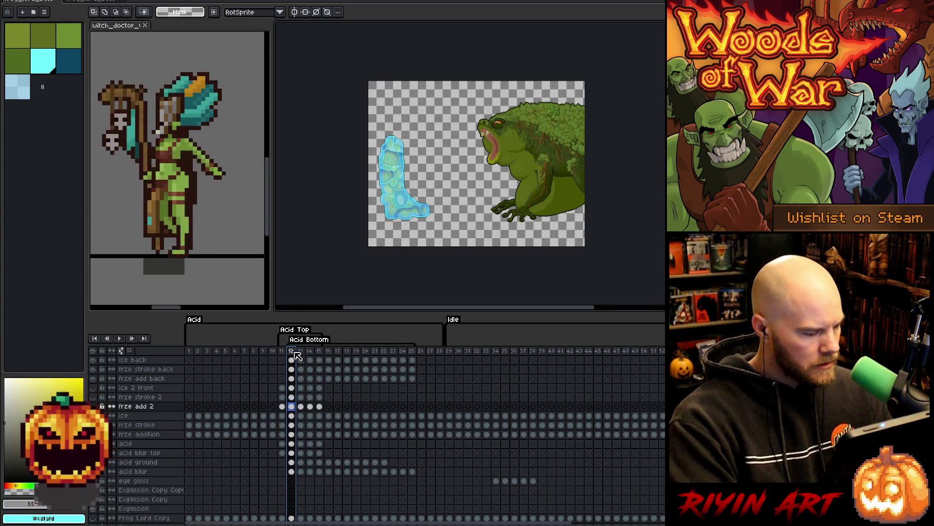
scroll(158, 499, down, 3)
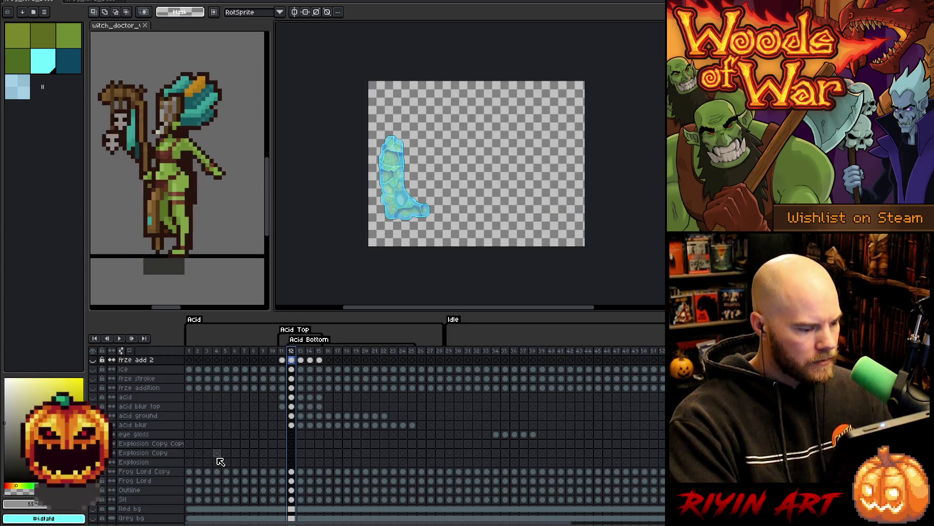
Step forward and back through the iced acid splash frames
key(Right)
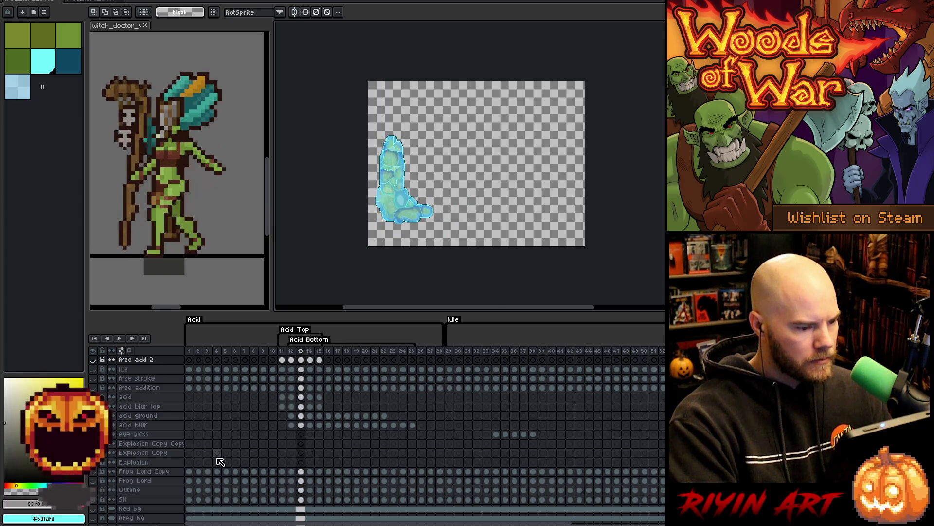
key(Right)
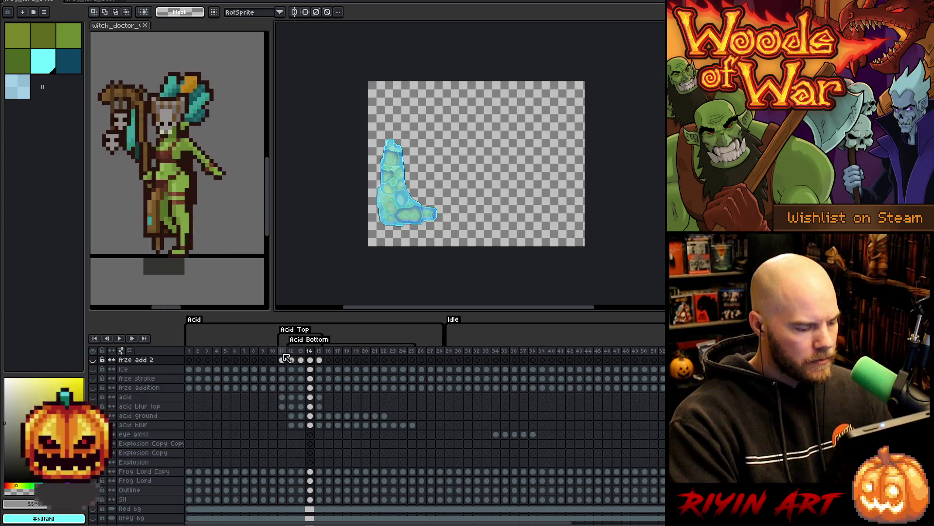
key(Right)
key(Right)
key(Right)
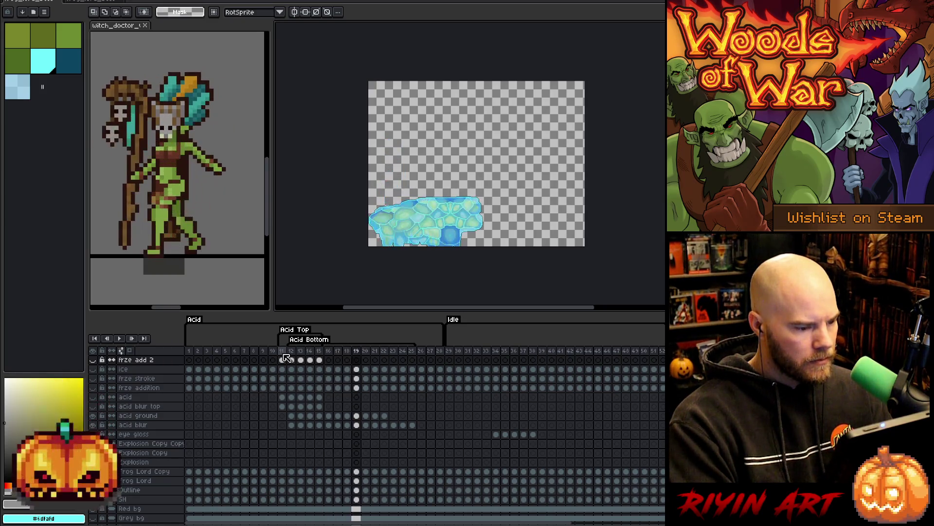
key(Right)
key(Right)
key(Right)
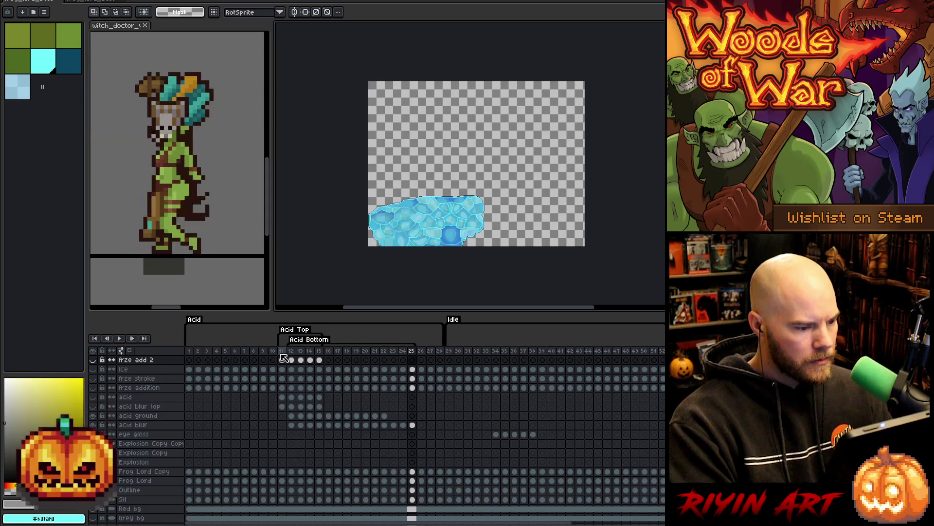
key(Right)
key(Left)
key(Left)
key(Left)
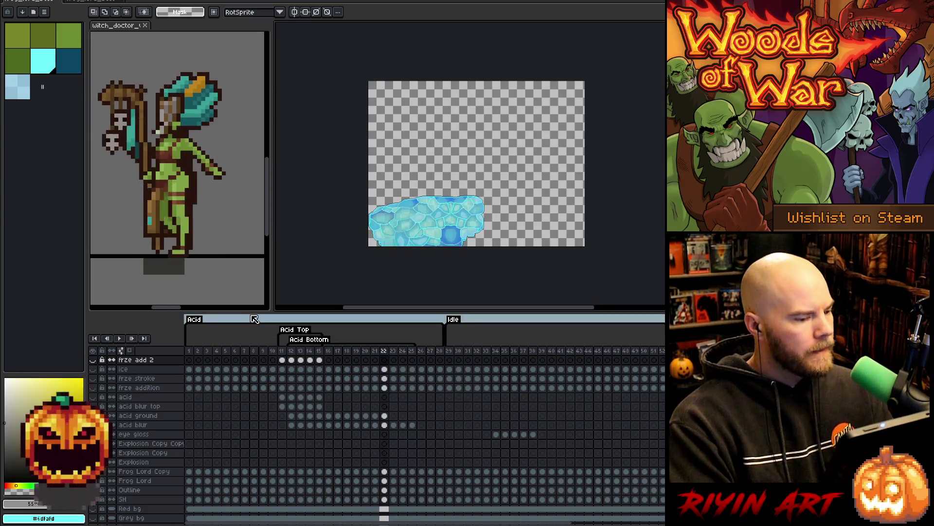
key(Left)
key(Left)
key(Left)
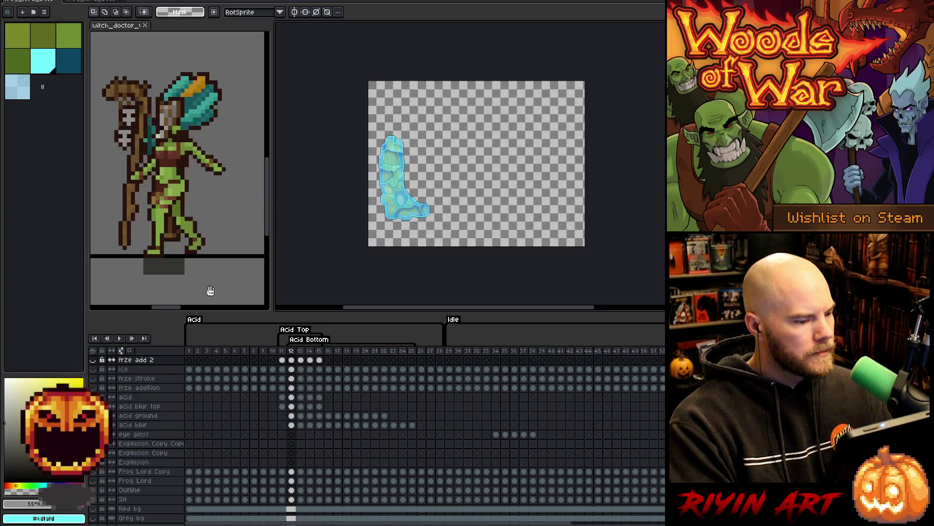
Trim the canvas to the artwork and switch to Visual Studio Code
key(alt+s)
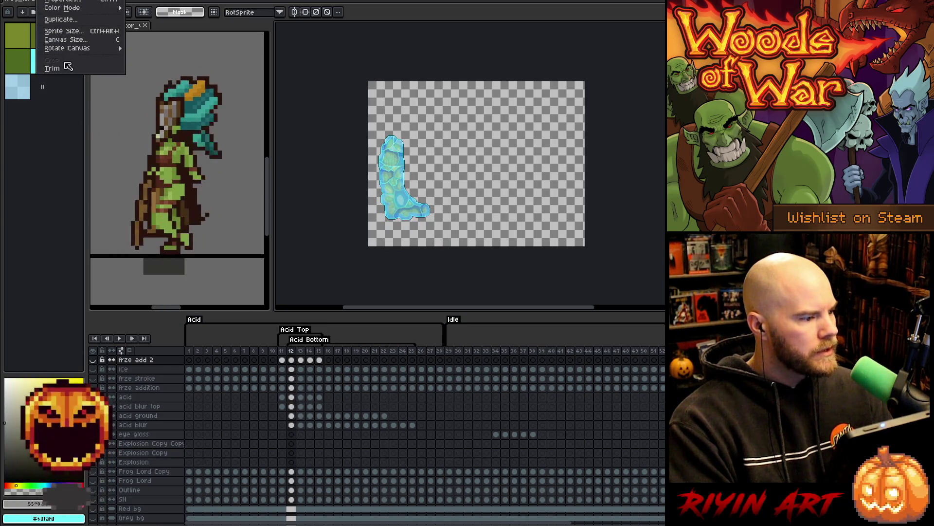
click(67, 72)
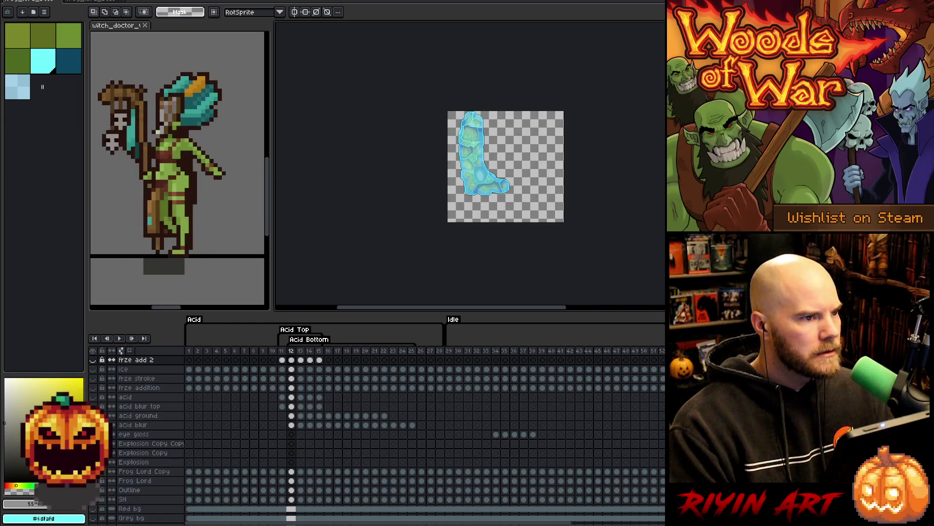
key(alt+Tab)
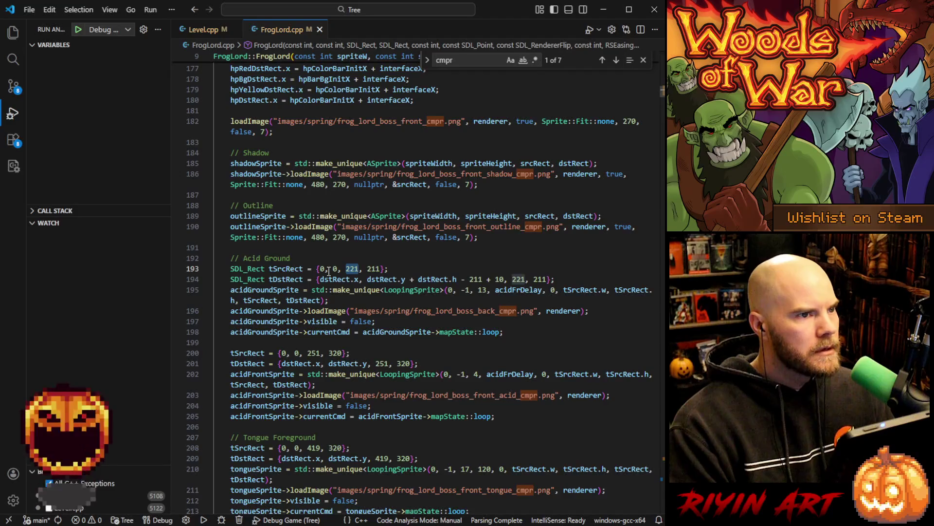
Review the Acid Ground code in FrogLord.cpp, then minimize the editor
click(315, 253)
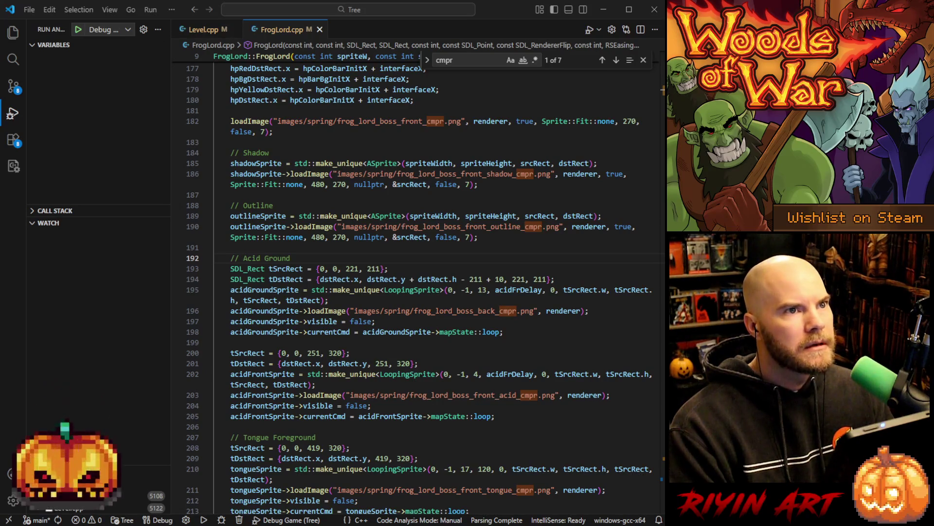
click(603, 9)
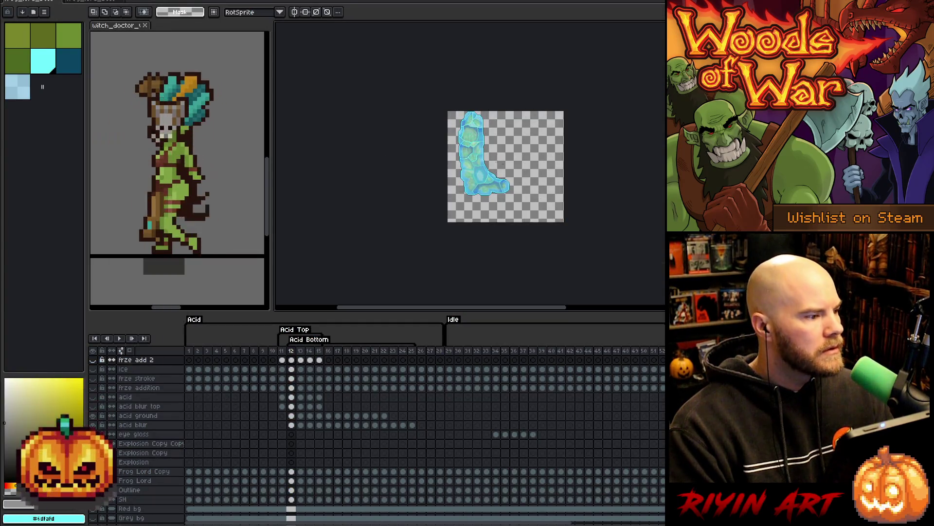
Set up a sprite sheet export limited to the Acid Bottom tagged frames
click(10, 2)
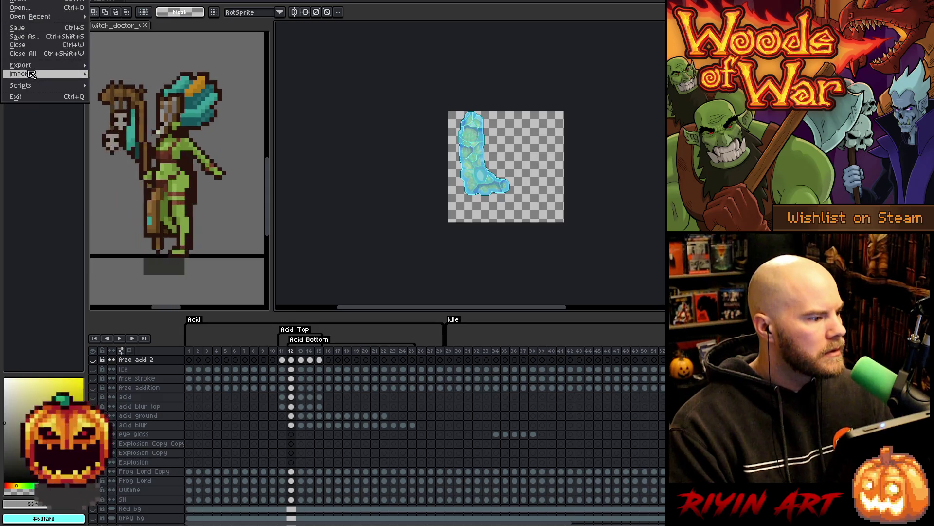
mouse_move(48, 66)
click(111, 74)
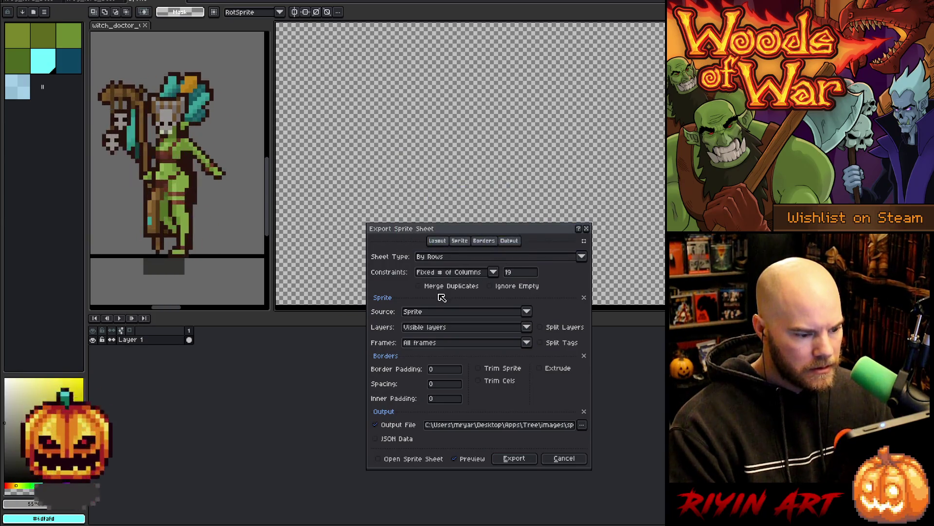
click(445, 342)
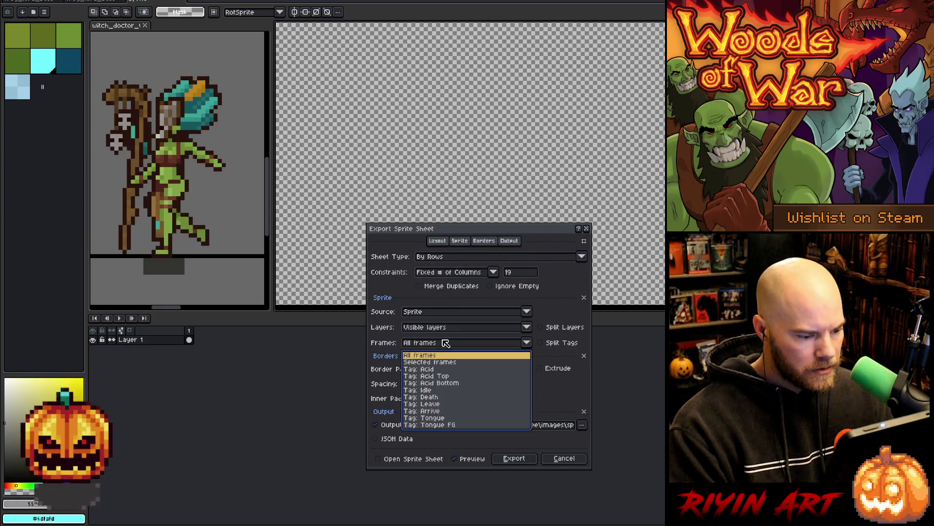
click(446, 384)
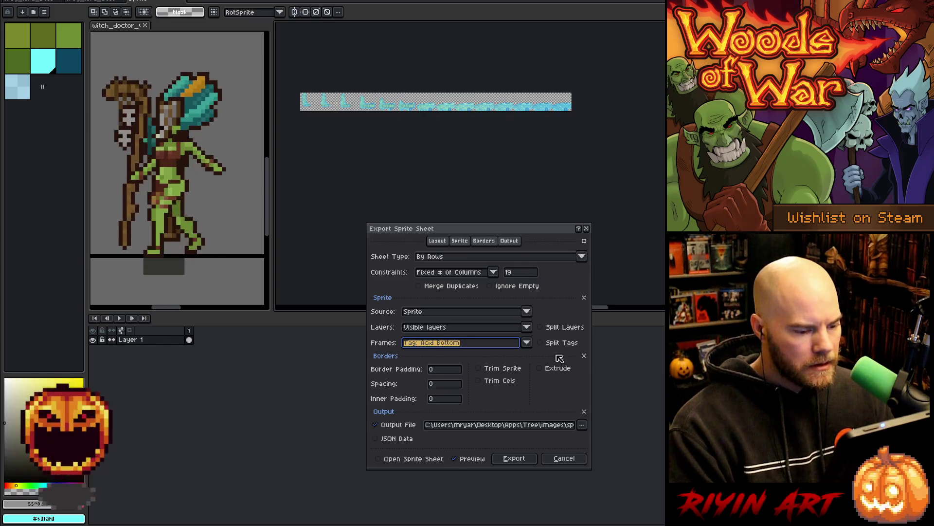
Save the sheet as frog_lord_boss_back_ice.png and export it
click(582, 424)
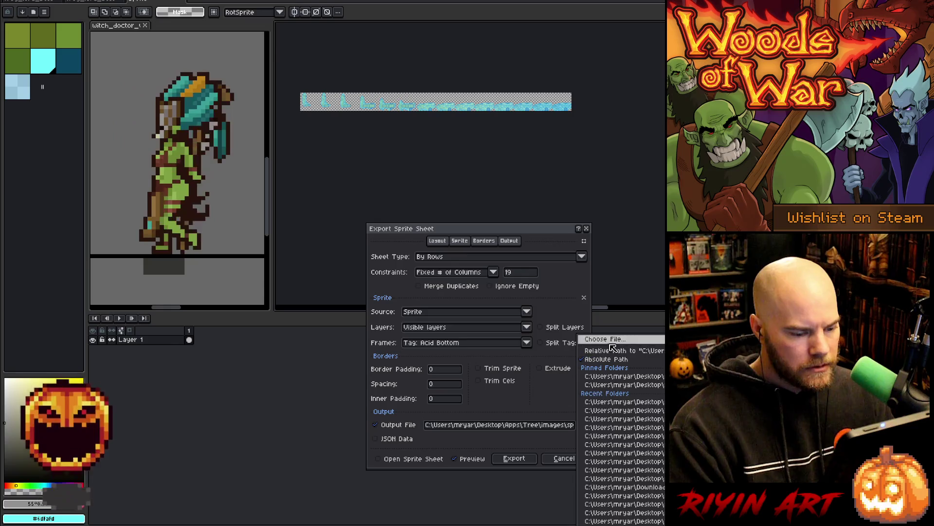
click(611, 341)
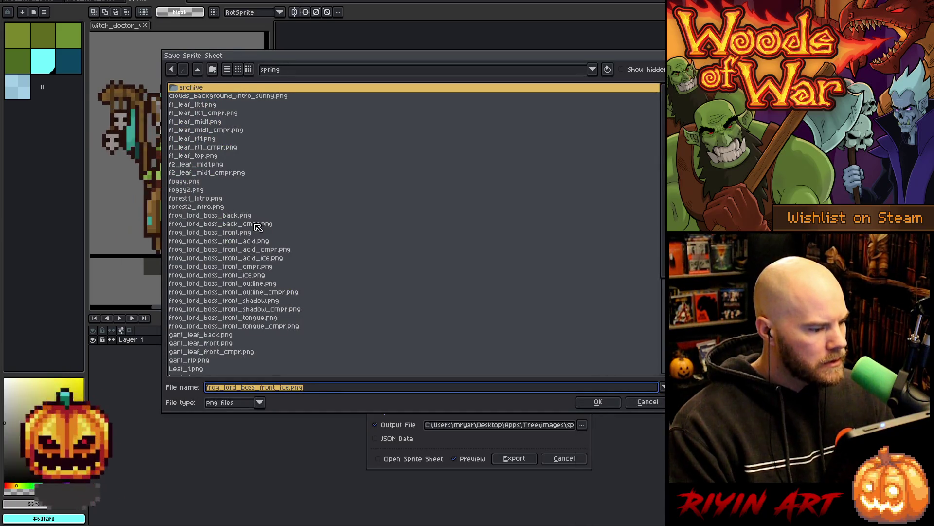
click(236, 215)
click(276, 387)
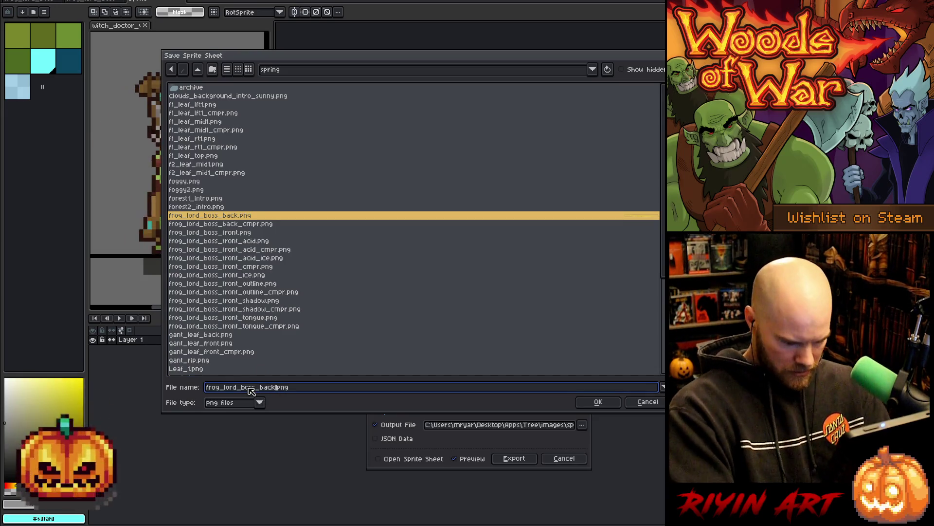
text(_ice)
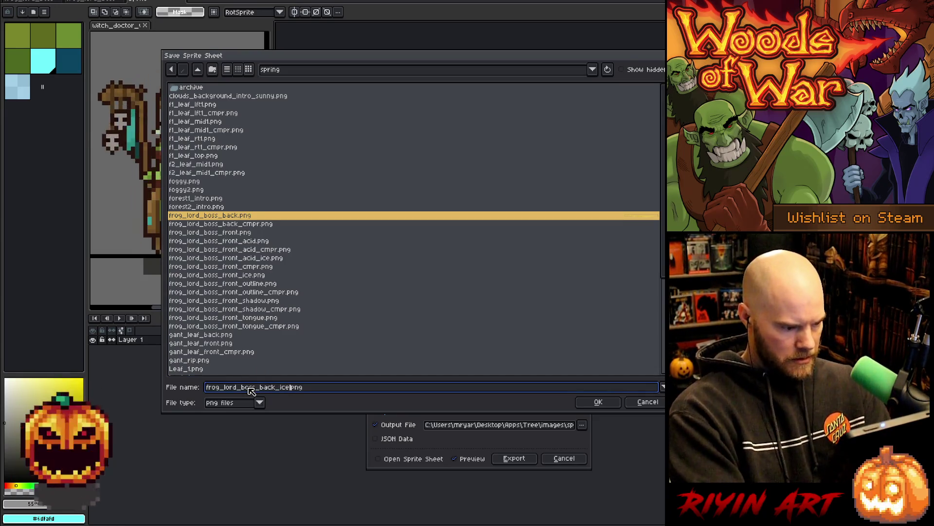
click(590, 404)
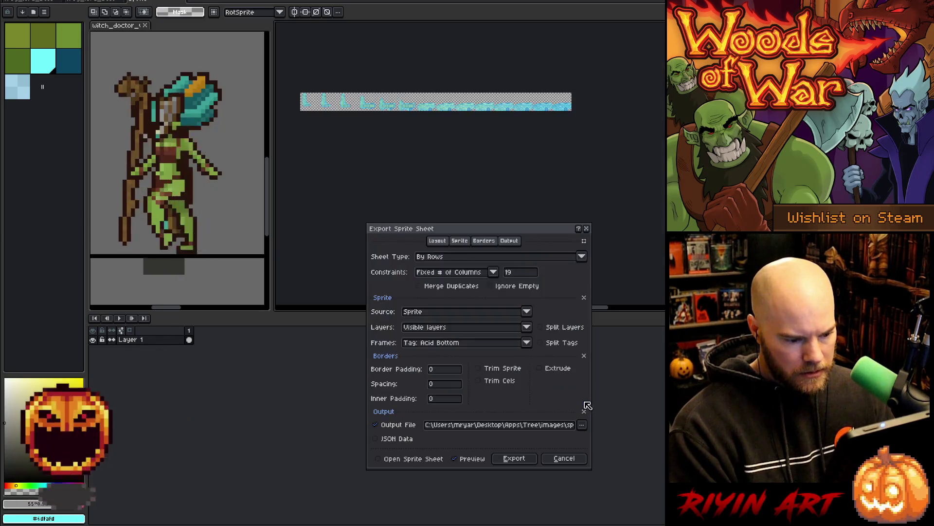
click(520, 458)
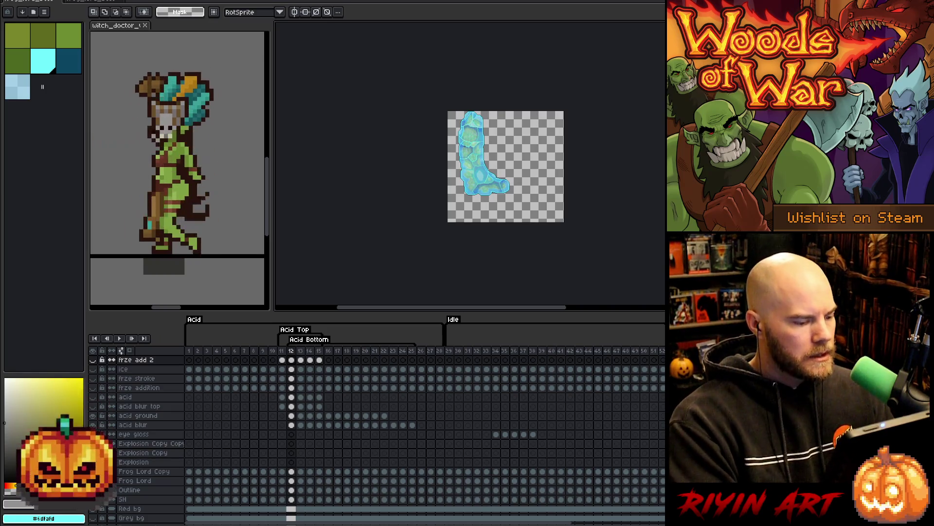
Hide the ice back, frze stroke back and frze add back layers, then go to the first Tongue FG frame
scroll(334, 411, up, 3)
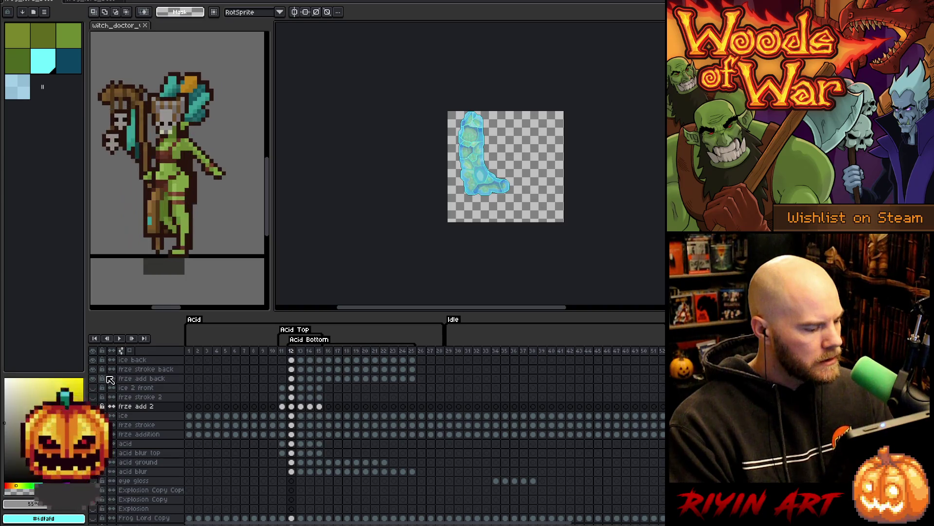
mouse_move(96, 378)
mouse_down()
mouse_move(96, 359)
mouse_move(95, 407)
mouse_up()
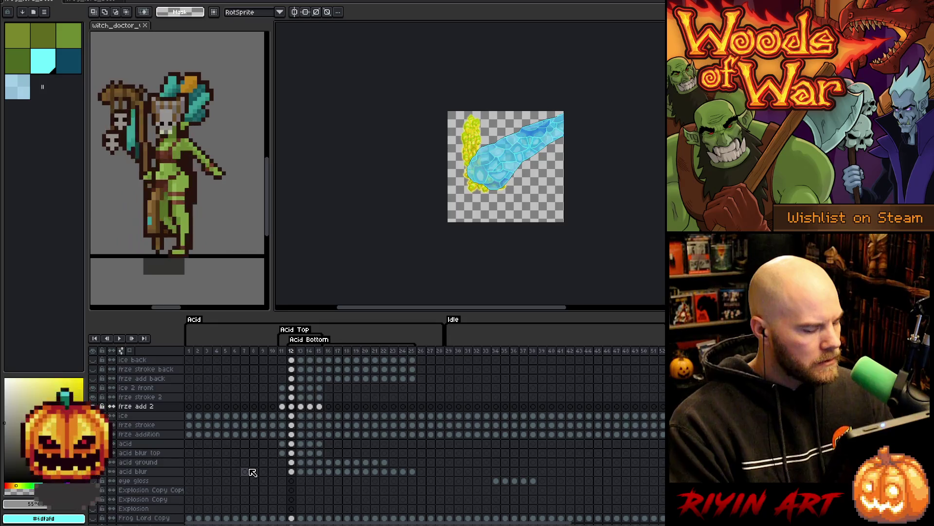
scroll(250, 471, down, 3)
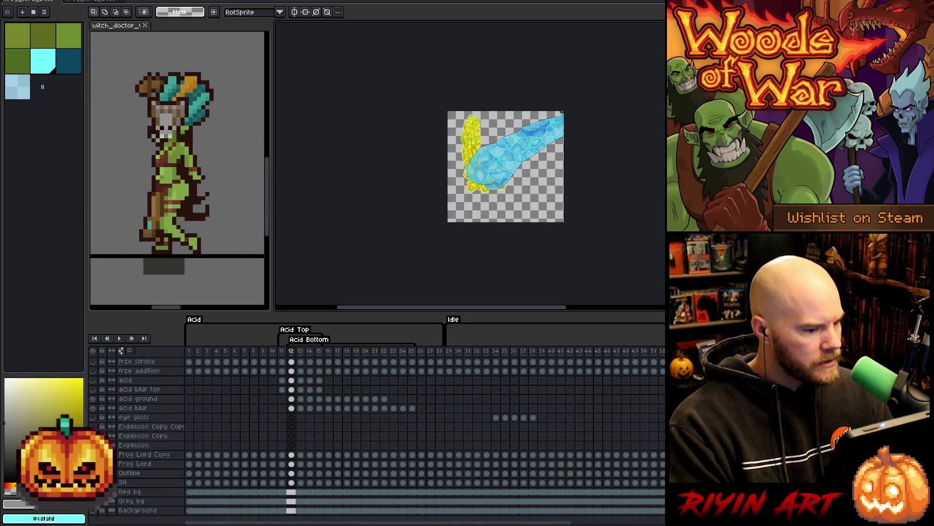
scroll(235, 443, up, 3)
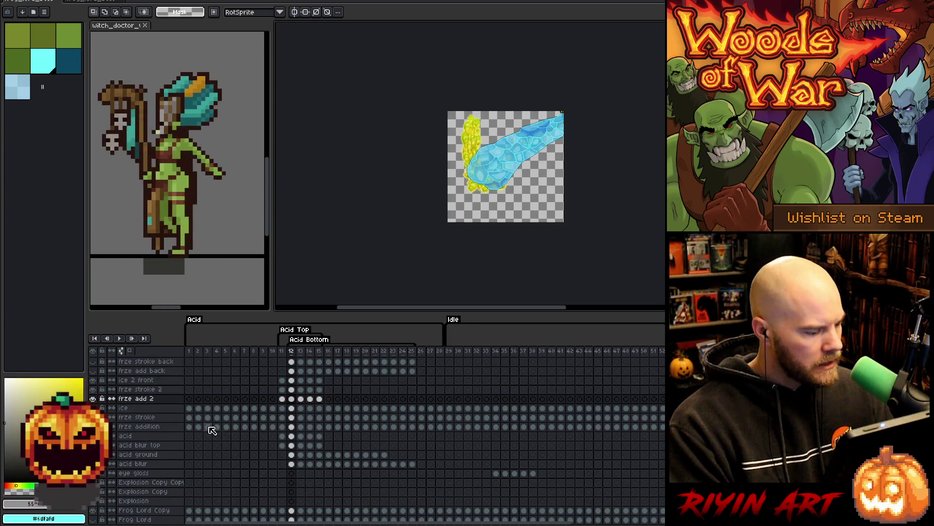
scroll(213, 430, up, 1)
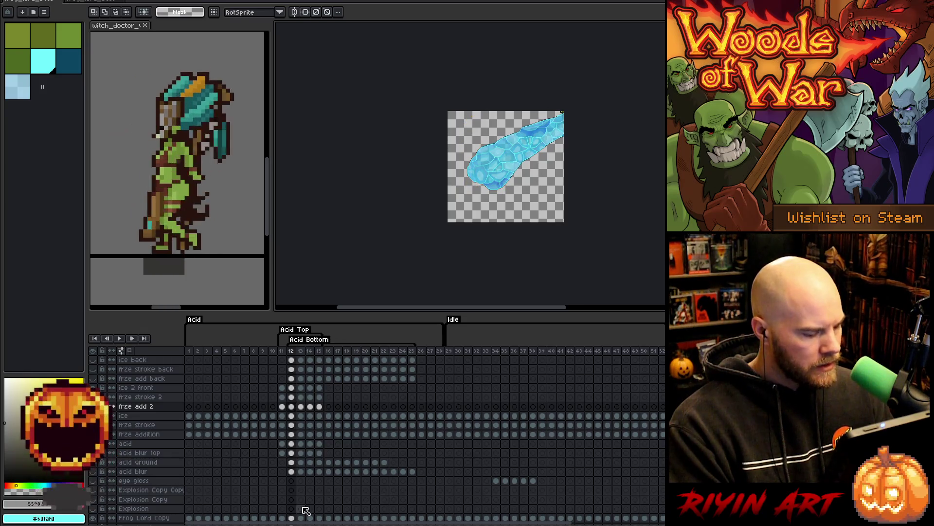
drag(308, 525, 616, 524)
click(412, 353)
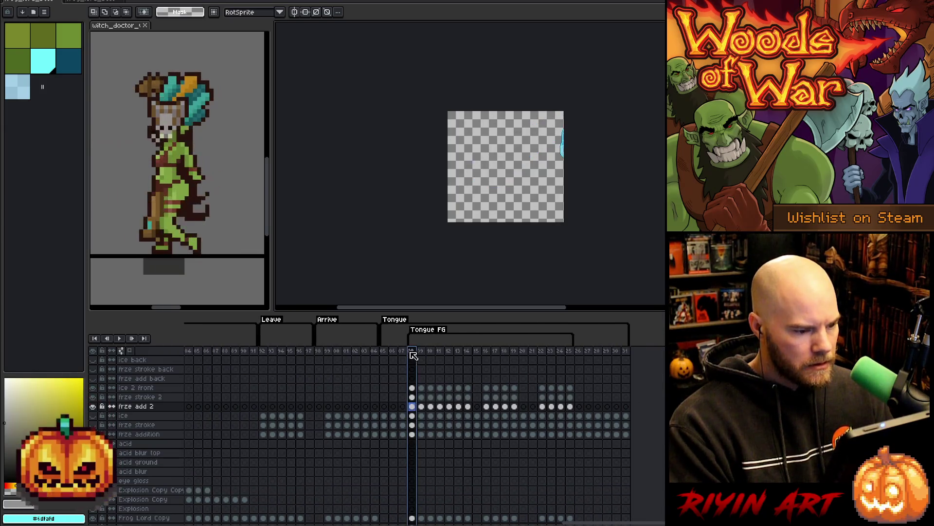